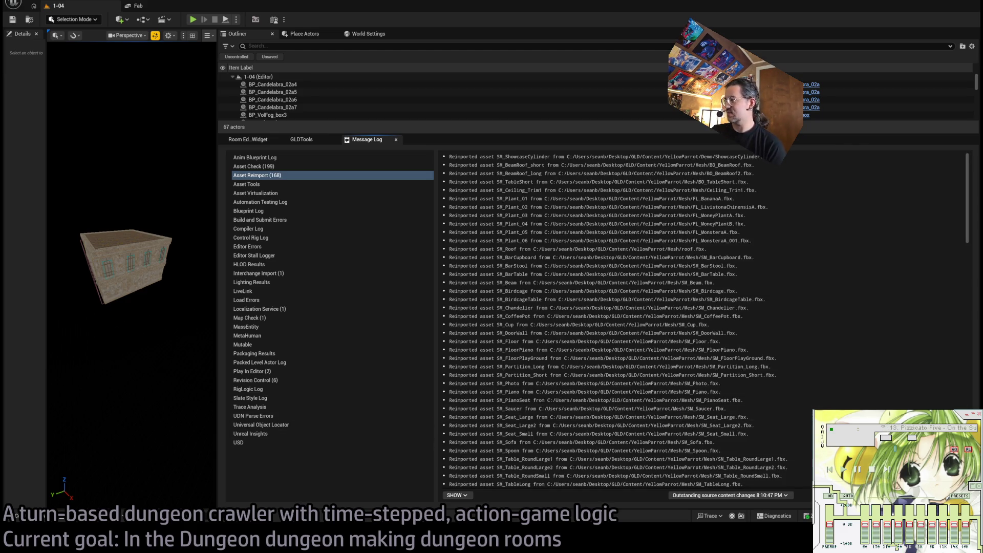
Widen the 3D viewport by dragging the splitter far to the right
scroll(566, 364, "down", 15)
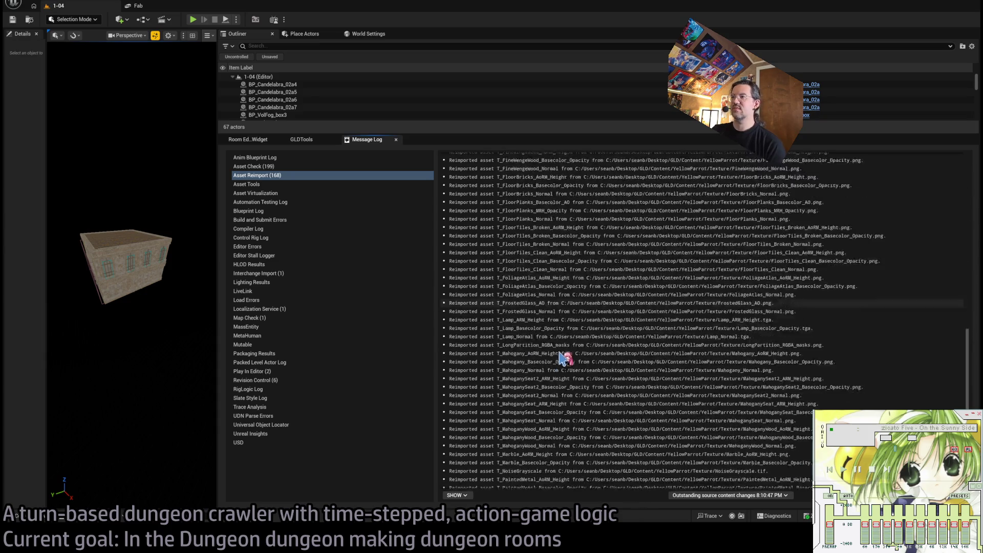
scroll(566, 354, "up", 15)
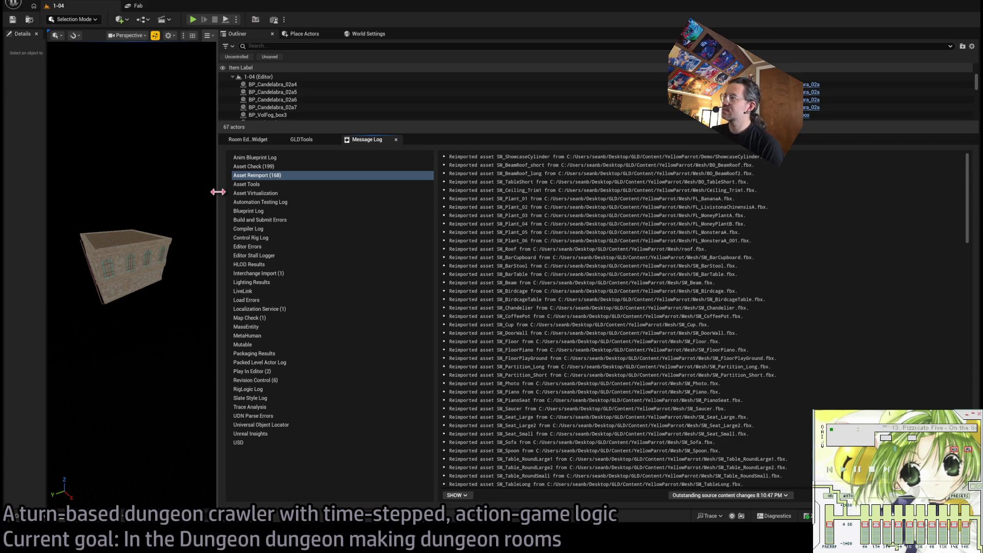
mouse_move(218, 191)
left_mouse_down()
mouse_move(757, 314)
mouse_move(776, 331)
left_mouse_up()
In the Content Drawer, browse the Monsters, StarterContent, Splash, ControlRig and Consumables folders
left_click(28, 518)
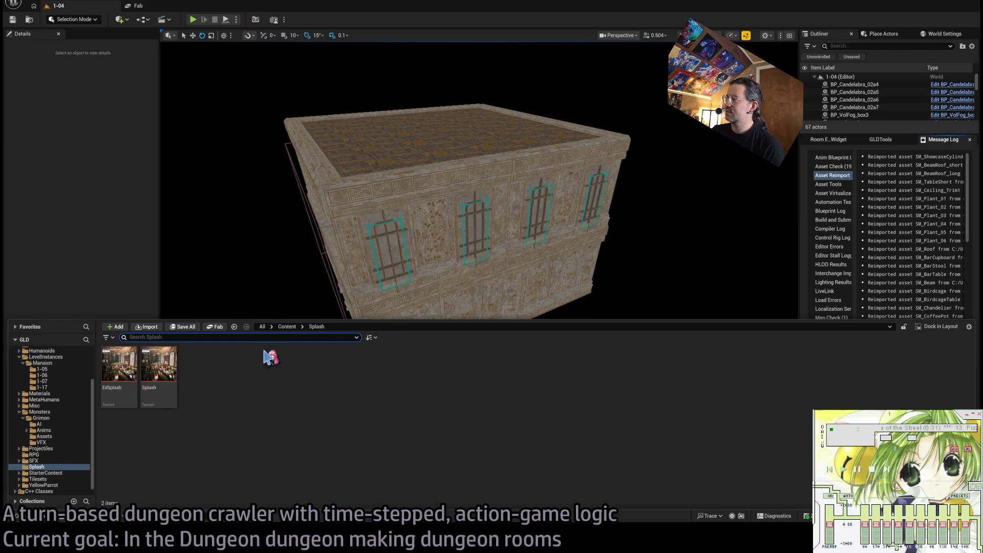
left_click(40, 412)
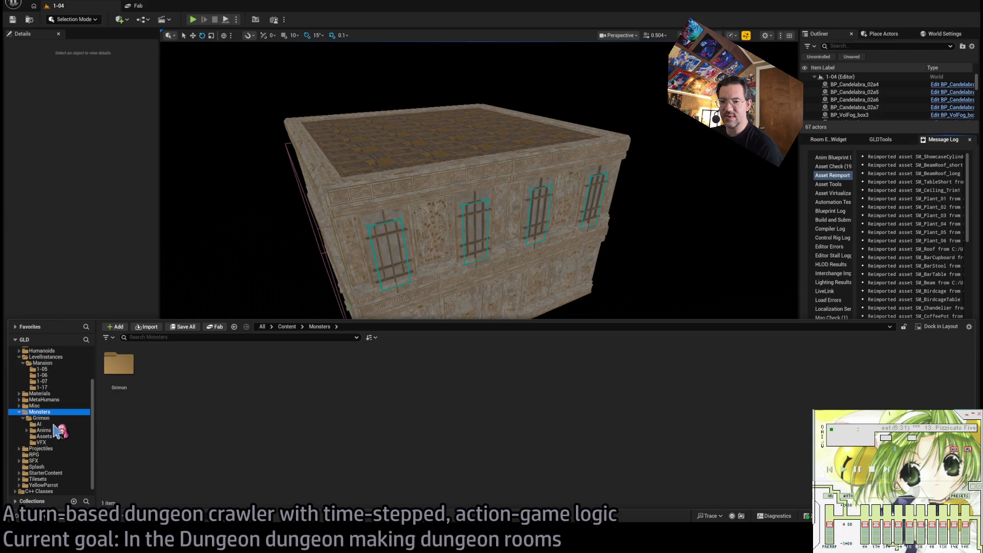
left_click(39, 467)
left_click(54, 472)
left_click(52, 466)
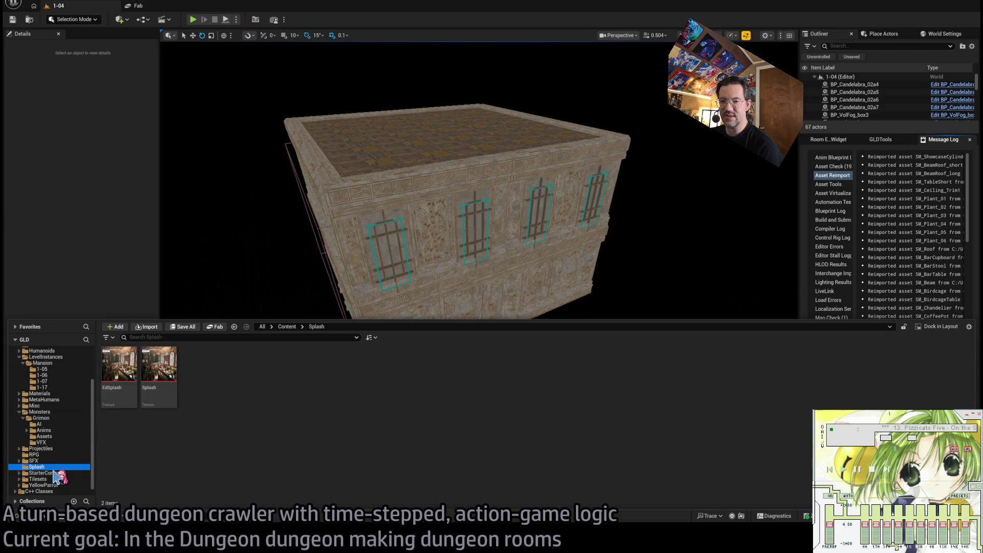
scroll(64, 439, "up", 3)
left_click(42, 375)
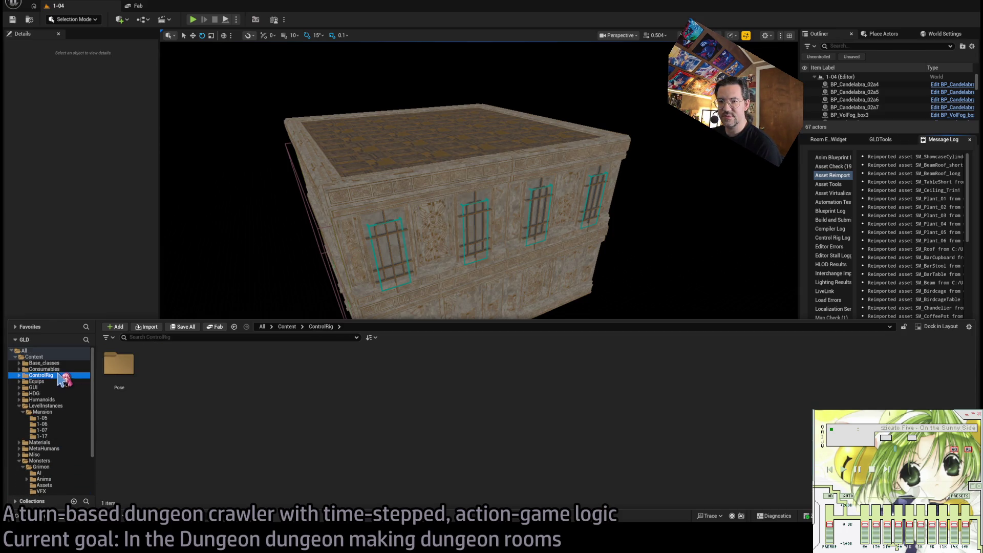
left_click(51, 369)
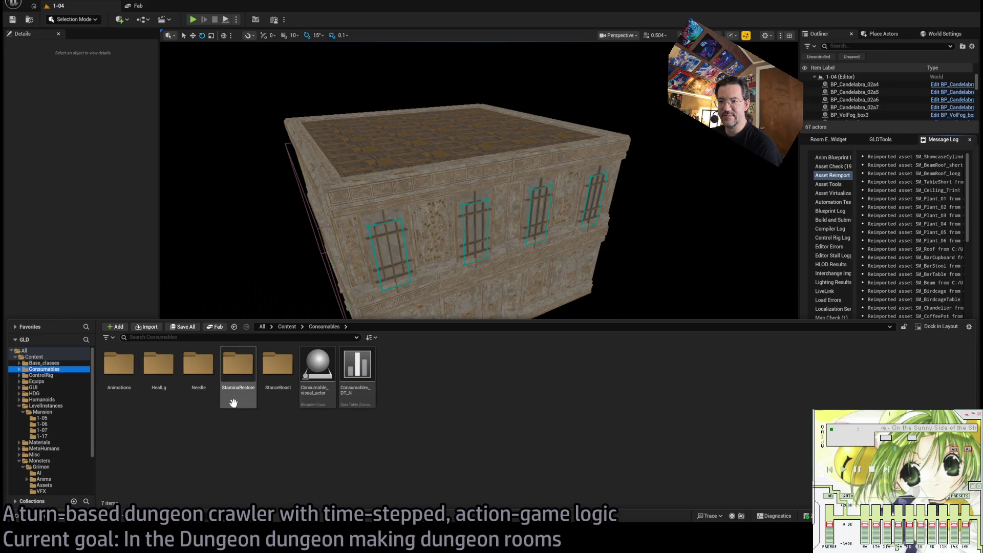
Go into YellowParrot > Demo > Level and open the L_Showcase level
scroll(68, 420, "down", 3)
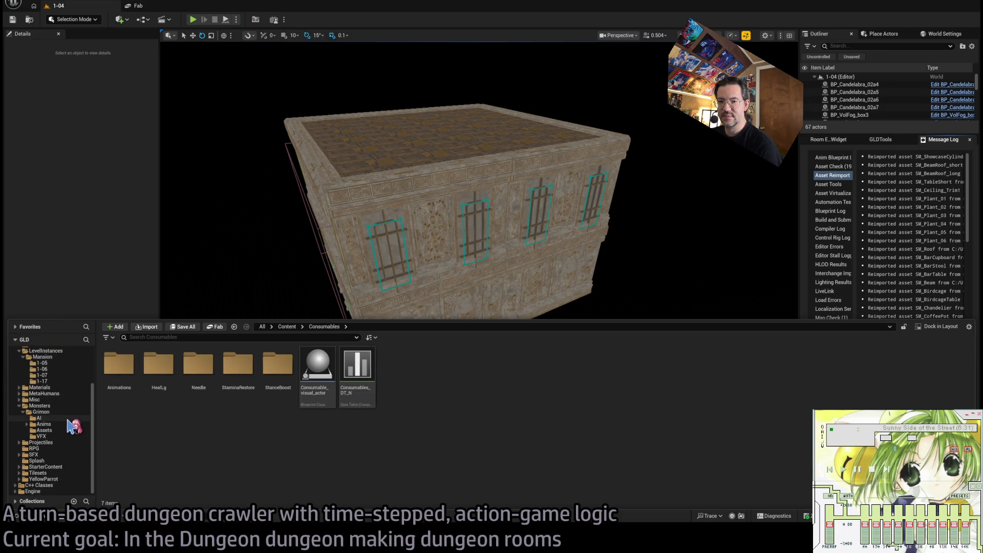
left_click(43, 479)
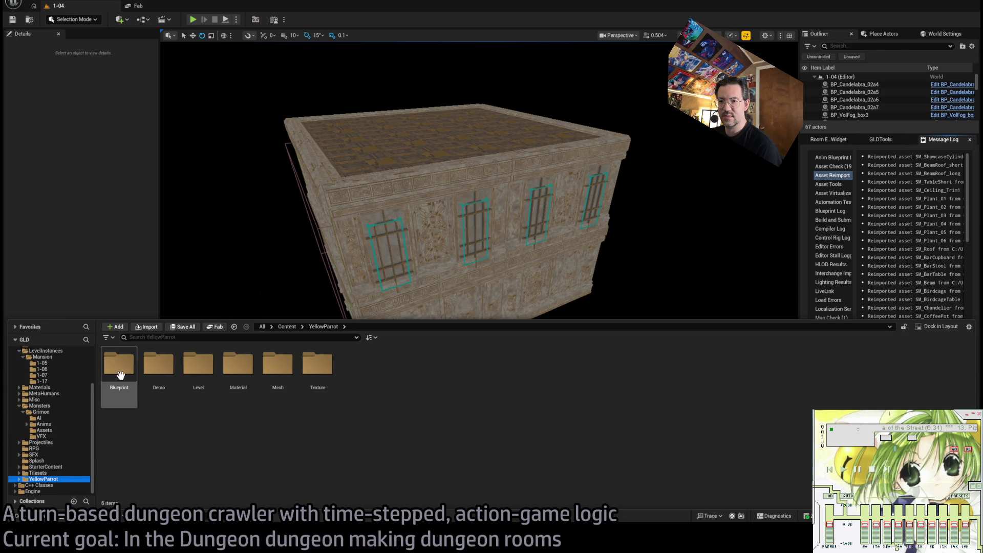
double_click(159, 366)
scroll(77, 450, "down", 2)
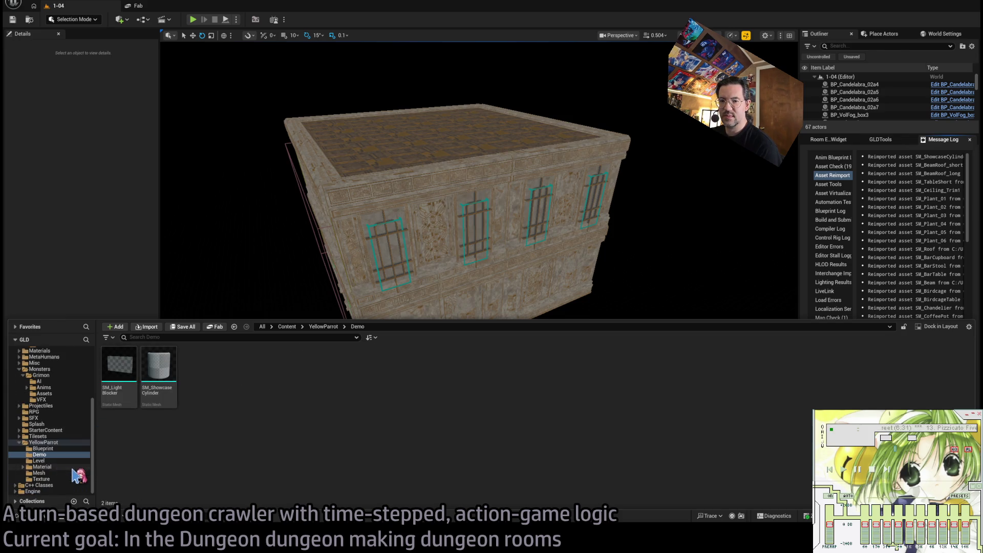
left_click(40, 461)
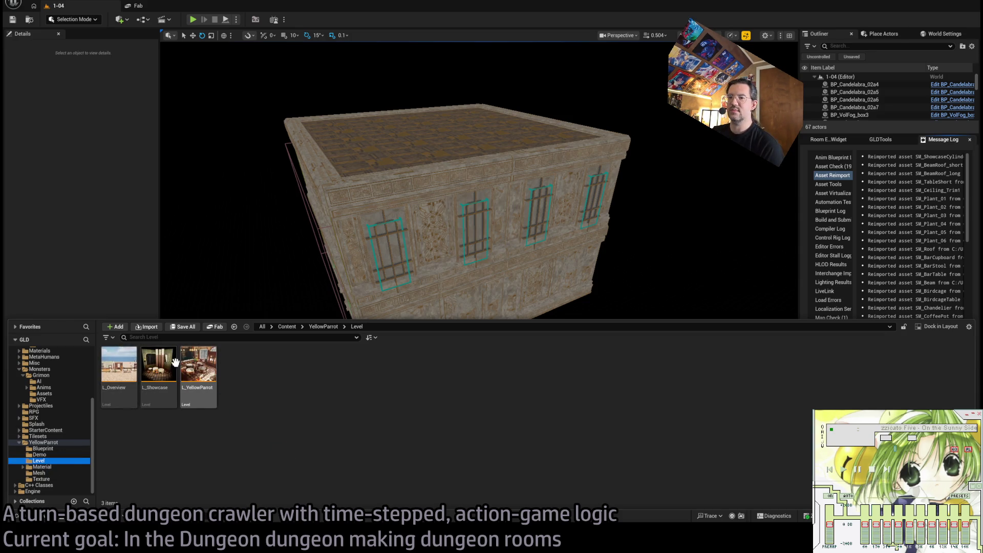
left_click(171, 362)
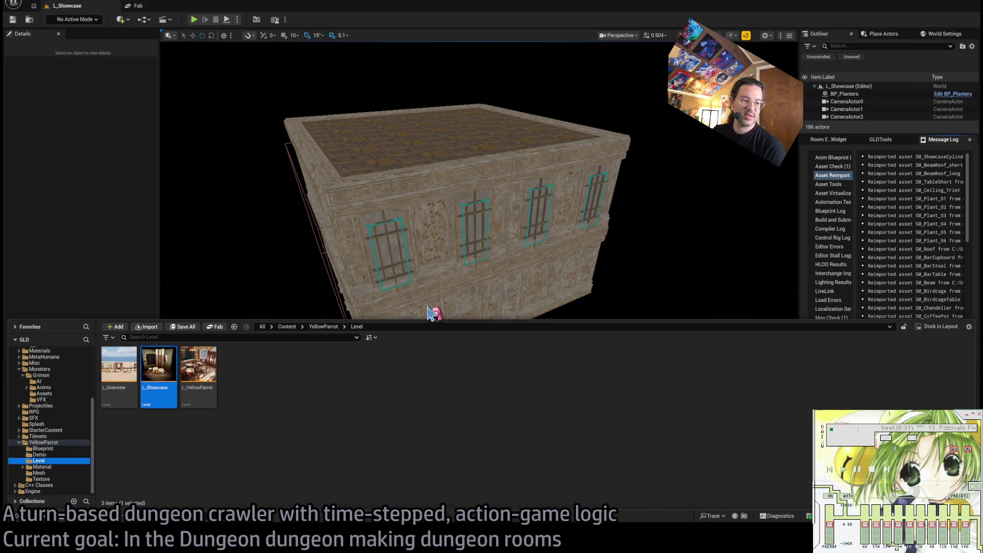
Zoom out over the showcase scene, then open L_YellowParrot from YellowParrot/Level
scroll(454, 224, "down", 10)
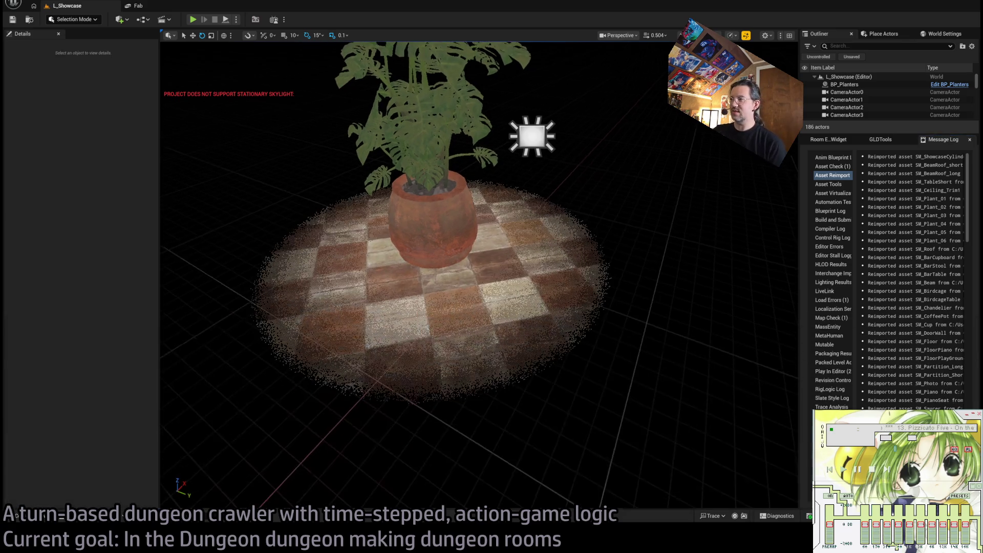
scroll(479, 277, "down", 10)
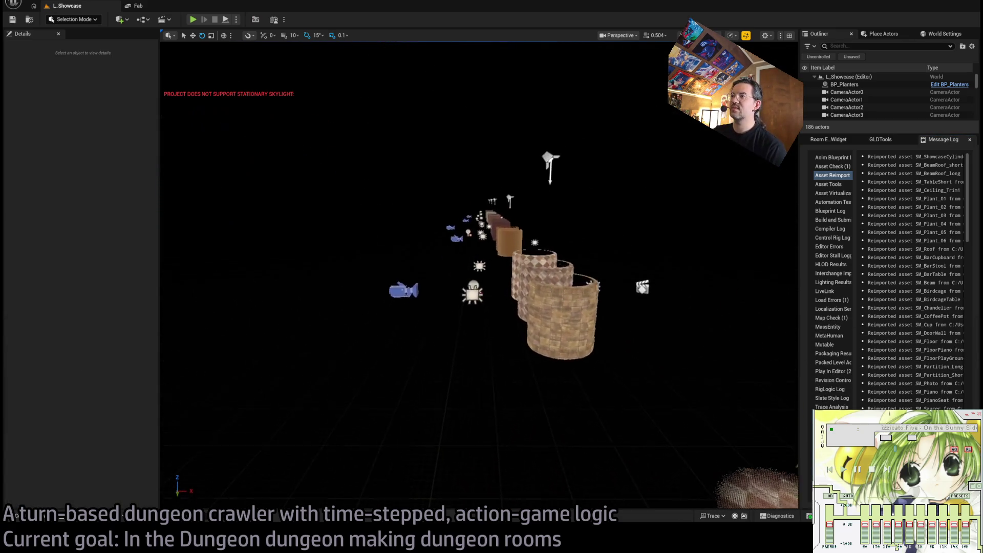
left_click(16, 515)
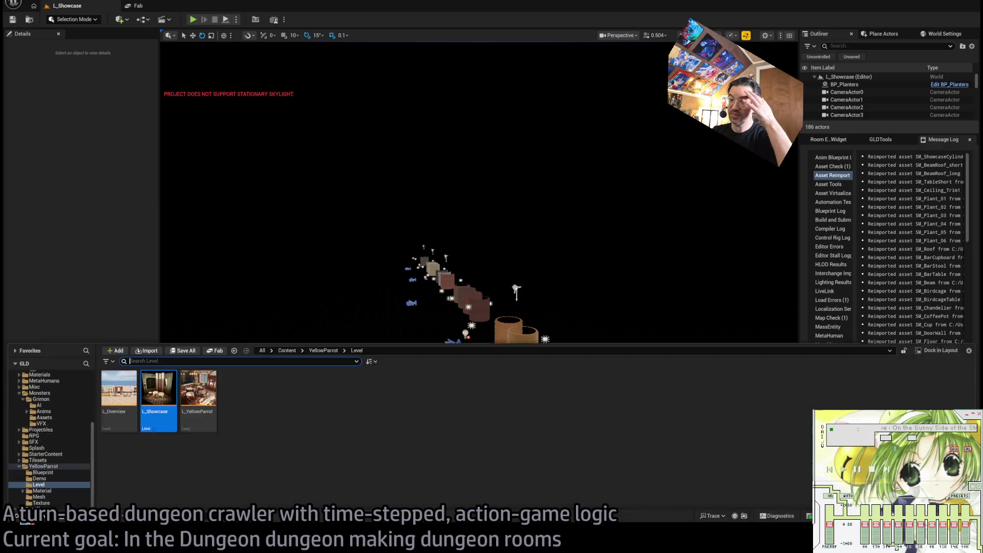
left_click(195, 366)
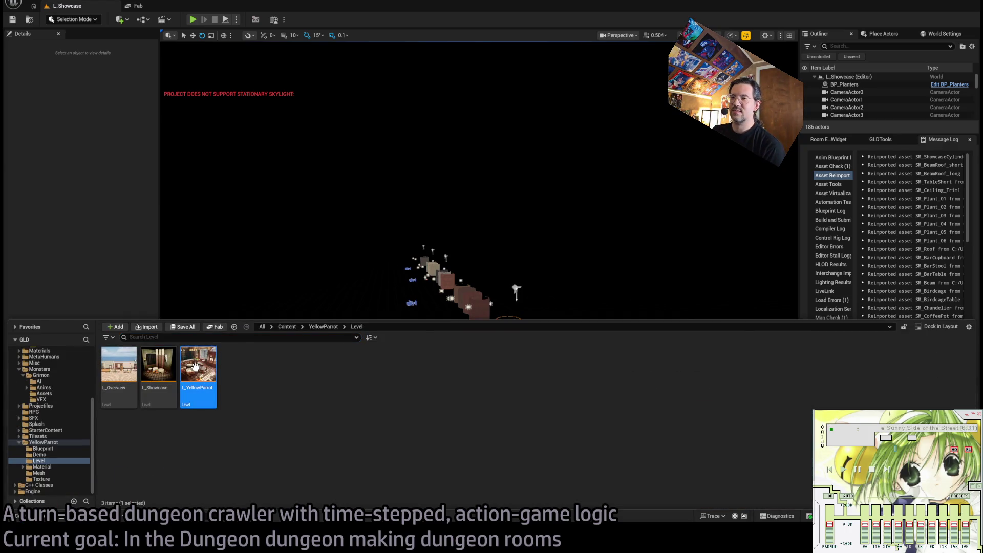
double_click(199, 367)
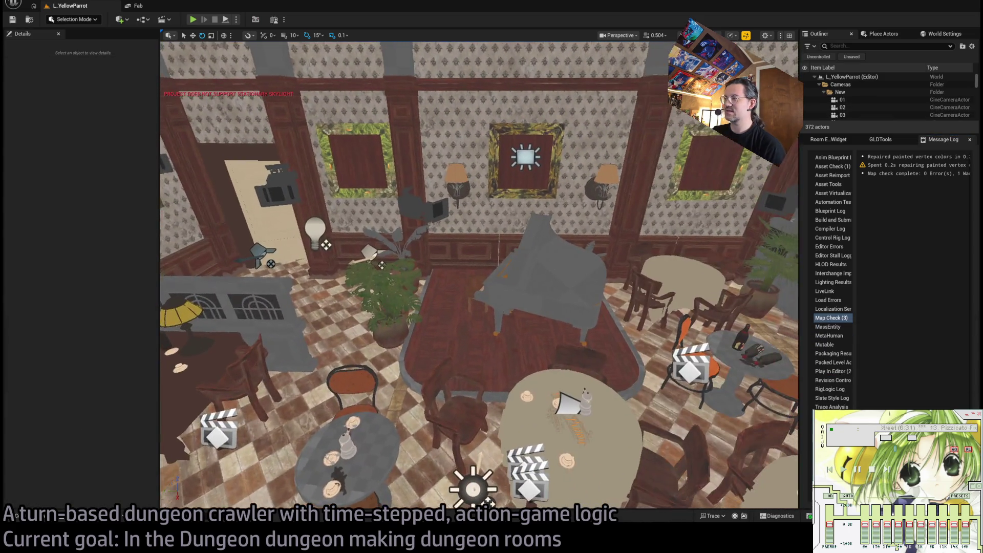
scroll(226, 310, "down", 5)
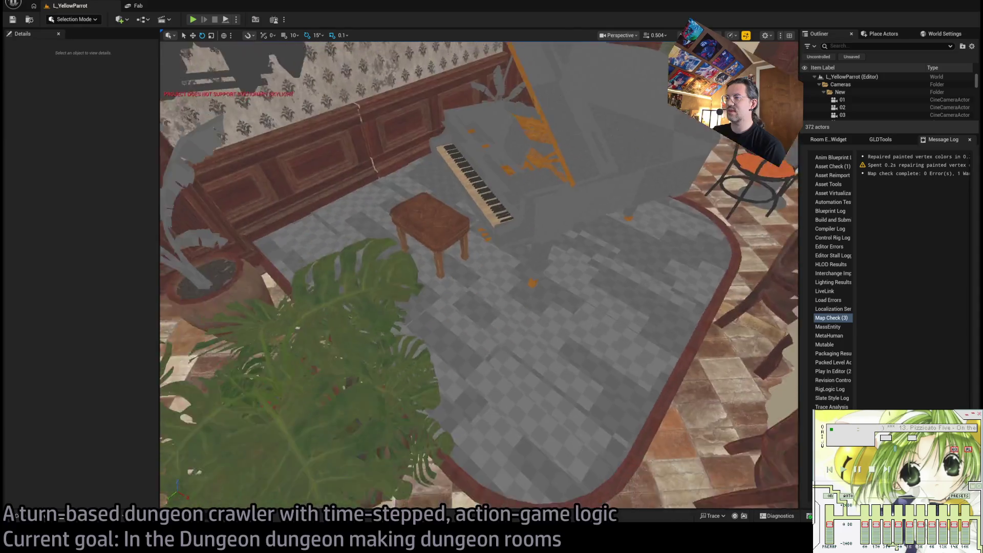
scroll(225, 310, "up", 4)
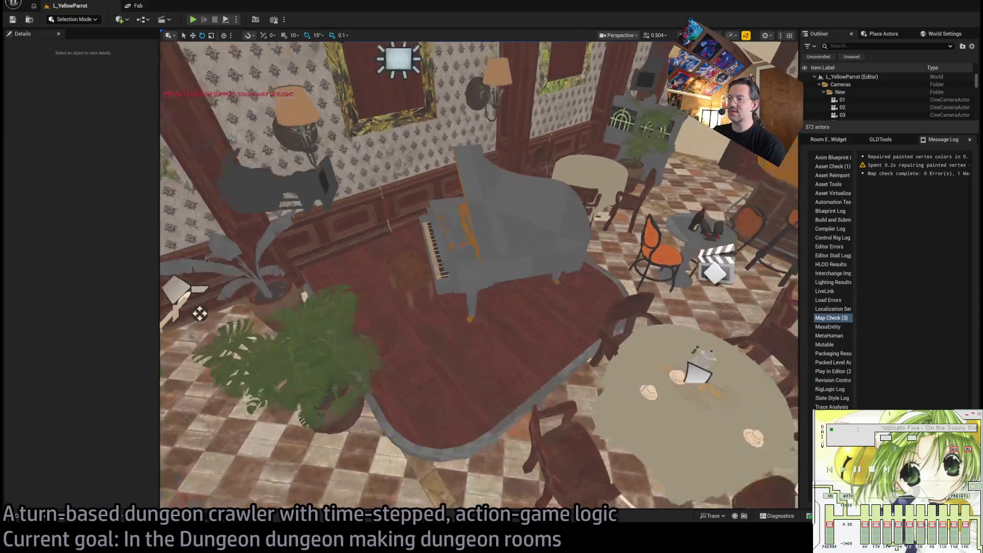
scroll(220, 317, "down", 5)
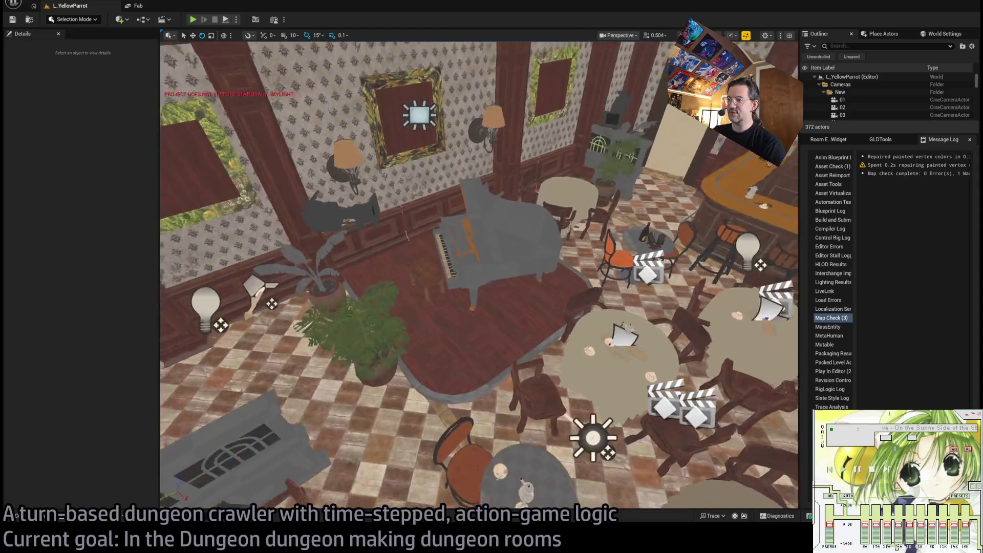
scroll(219, 317, "up", 5)
scroll(219, 317, "down", 5)
scroll(219, 318, "up", 2)
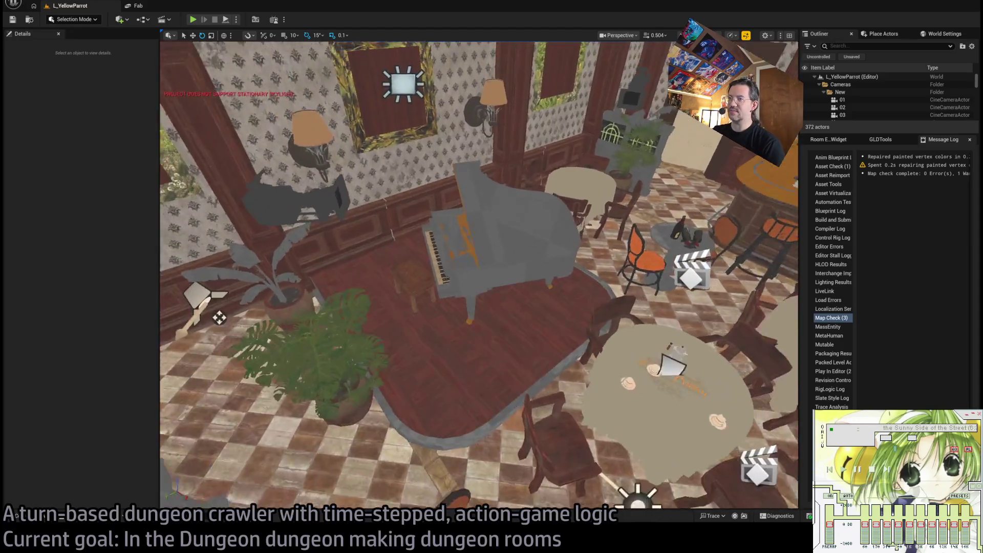
scroll(219, 317, "up", 3)
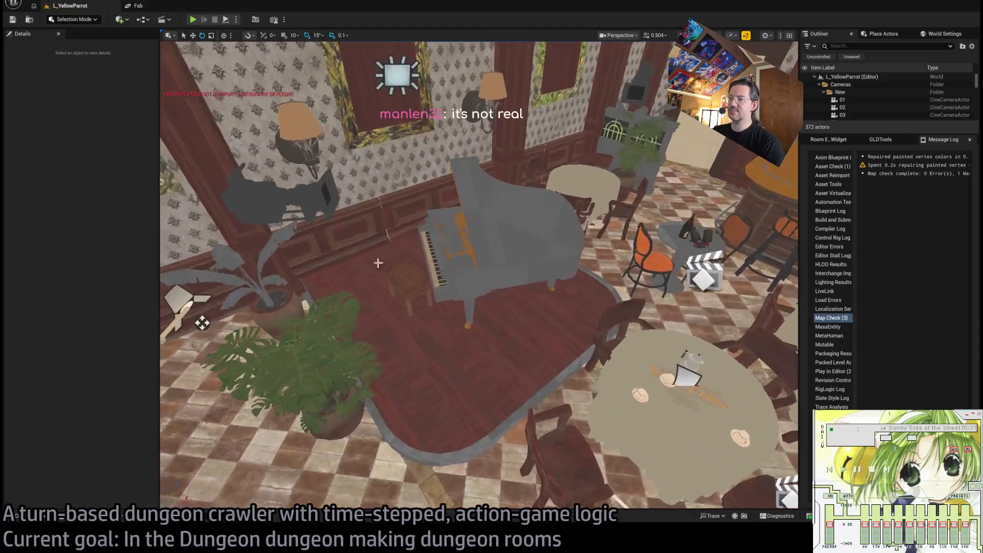
key("ctrl+space")
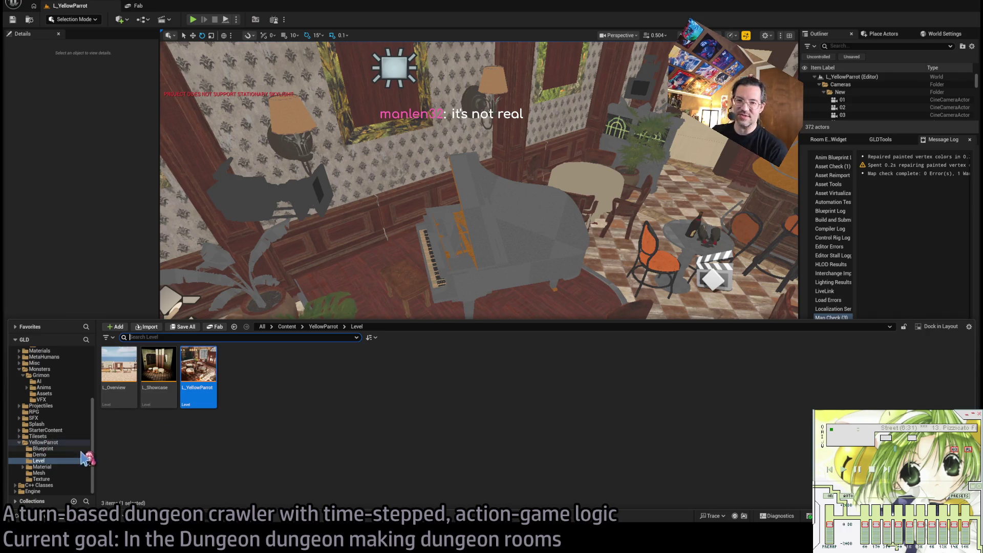
left_click(50, 443)
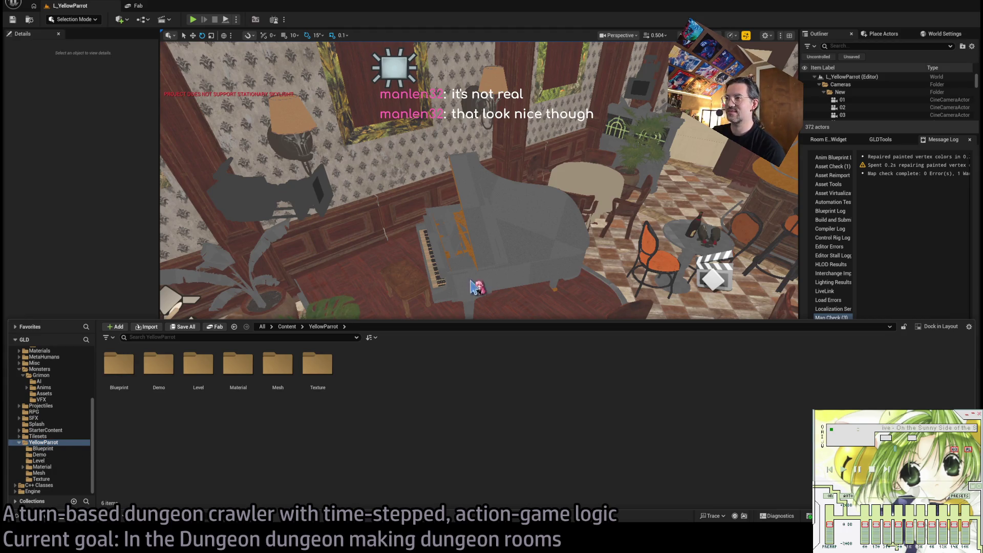
left_click(38, 3)
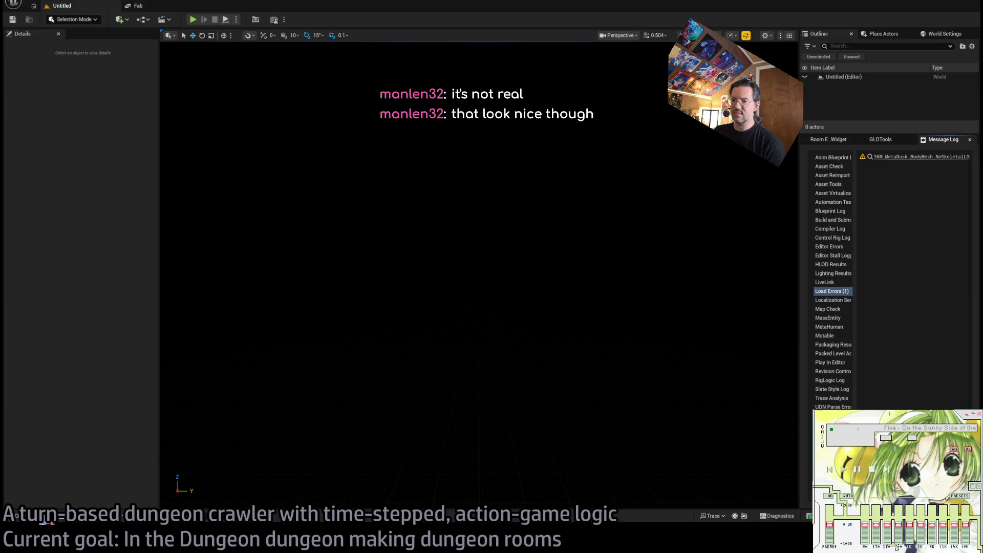
Bring up the Content Drawer showing the YellowParrot folder's six subfolders
left_click(41, 518)
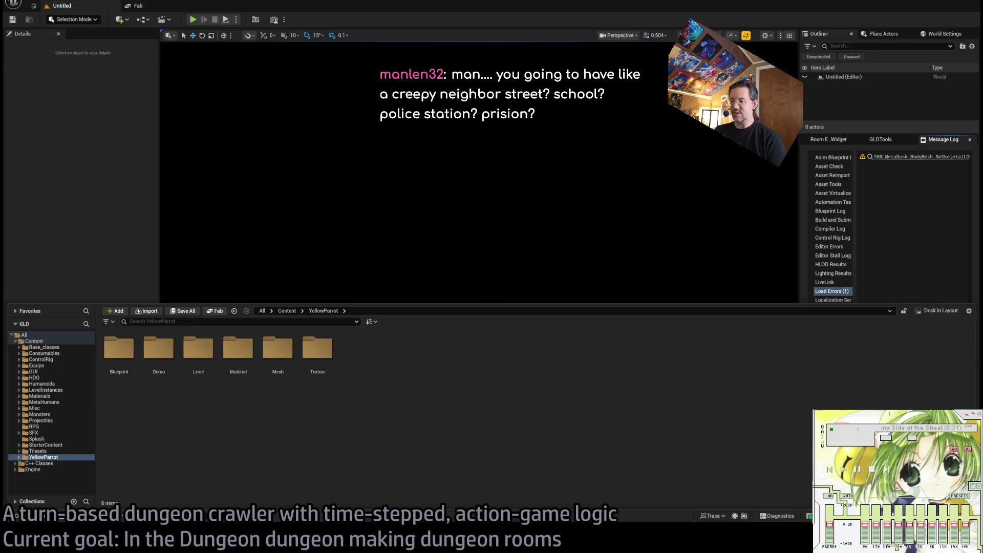
Switch the Content Drawer to All Assets, reopen it, and select the Tilesets folder
left_click(261, 310)
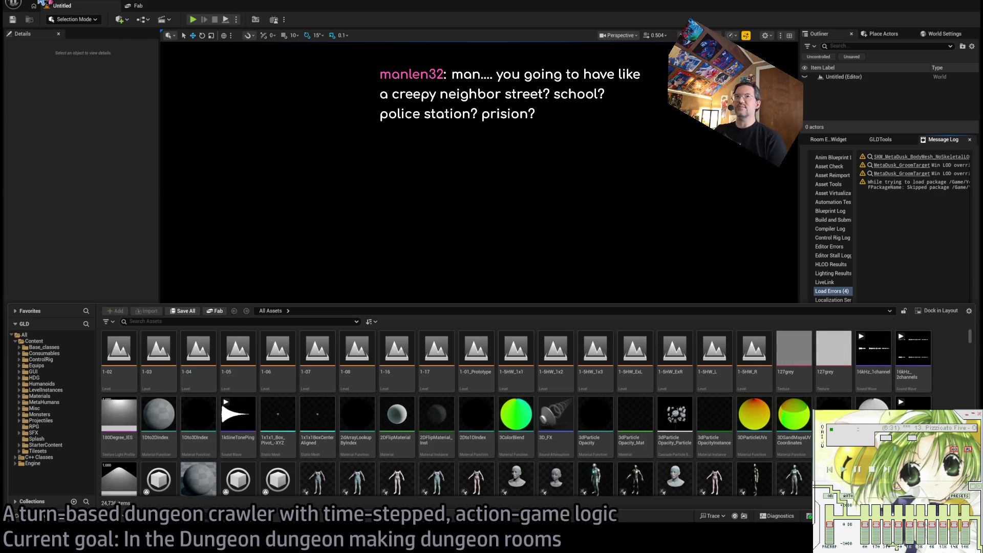
left_click(59, 5)
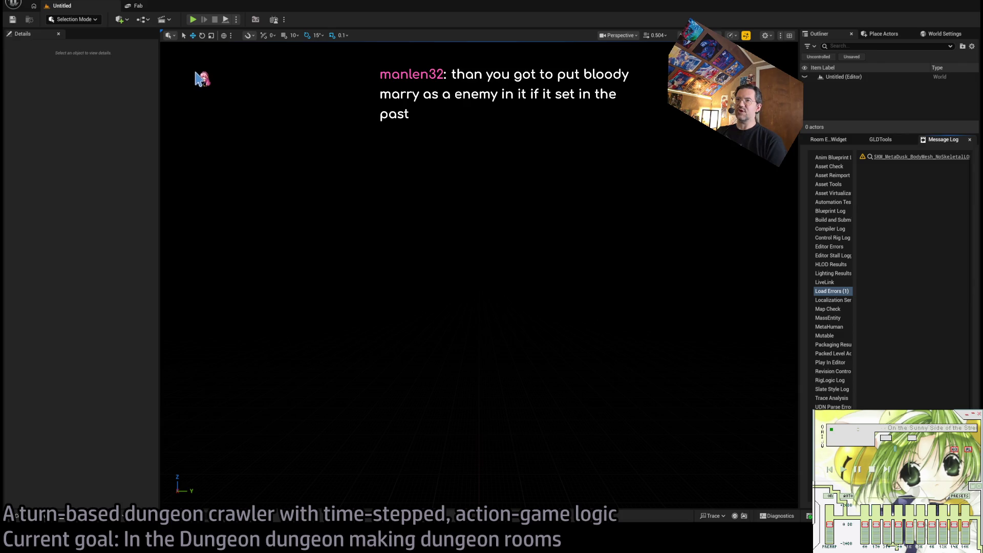
left_click(48, 518)
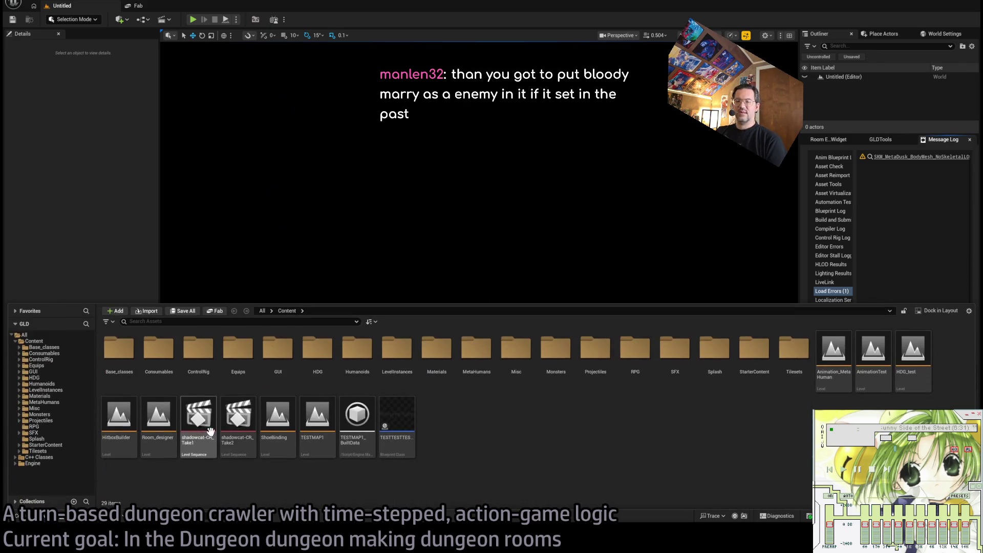
left_click(72, 452)
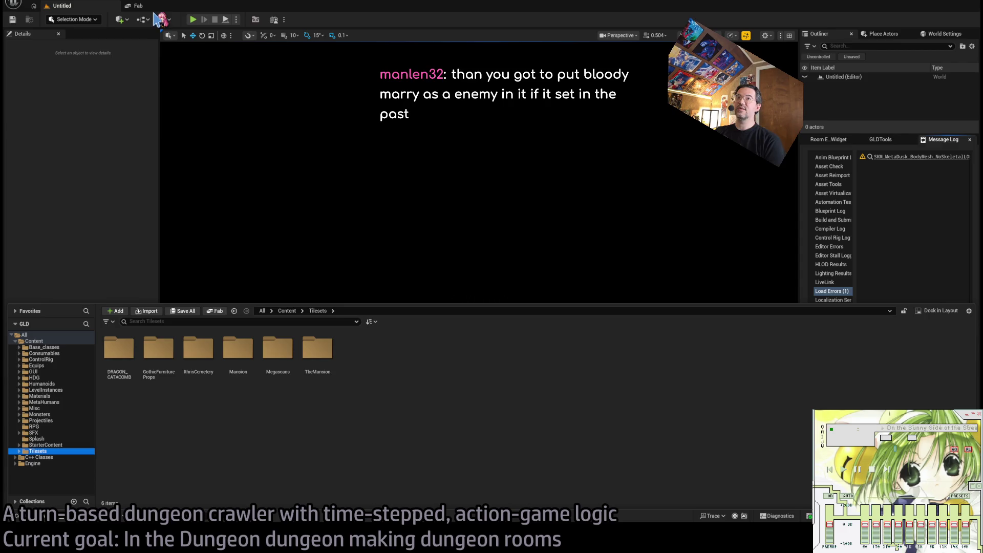
In Fab, browse Discover, preview the Elf Selena page, then go to My Library
left_click(148, 6)
scroll(296, 207, "up", 1)
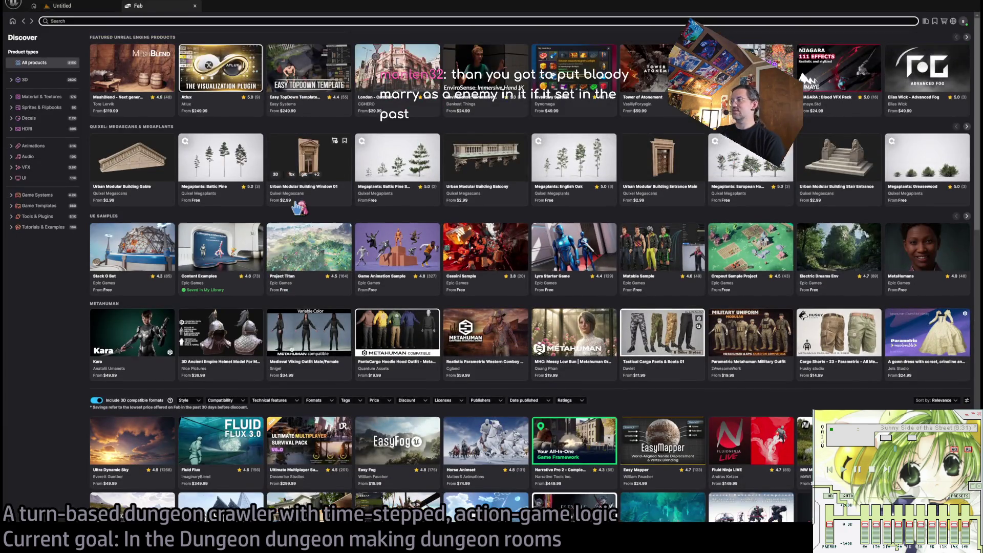
scroll(299, 207, "down", 15)
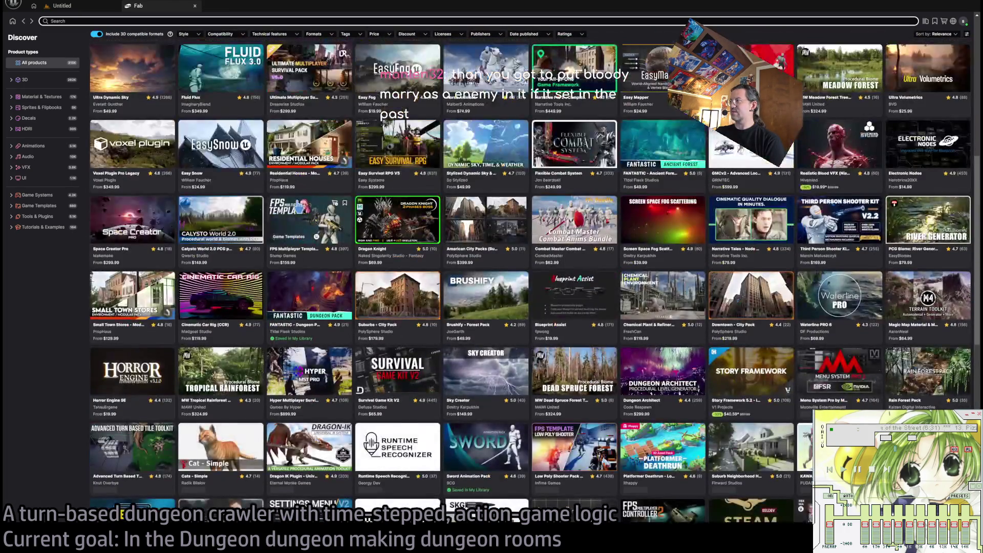
scroll(302, 207, "up", 15)
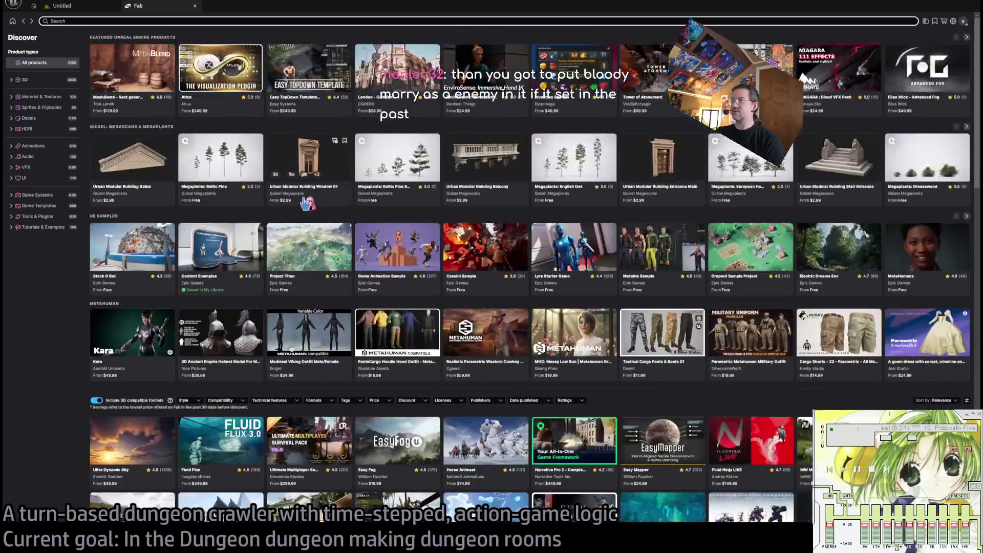
scroll(383, 178, "down", 15)
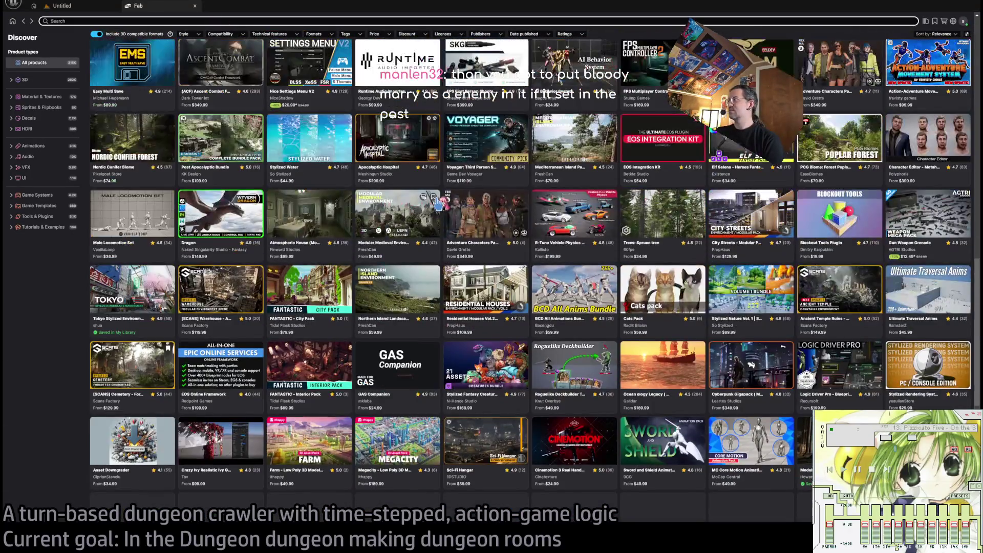
left_click(745, 151)
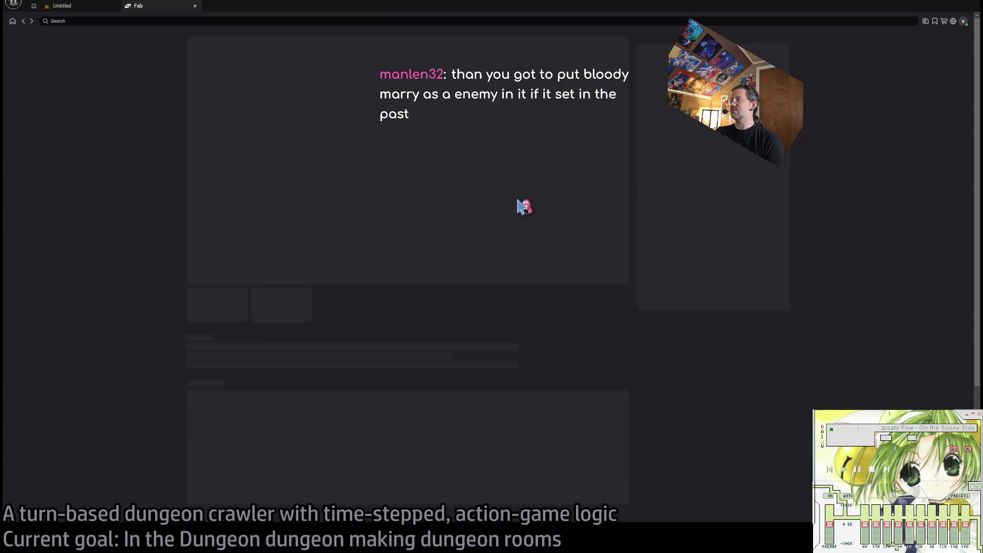
left_click(24, 21)
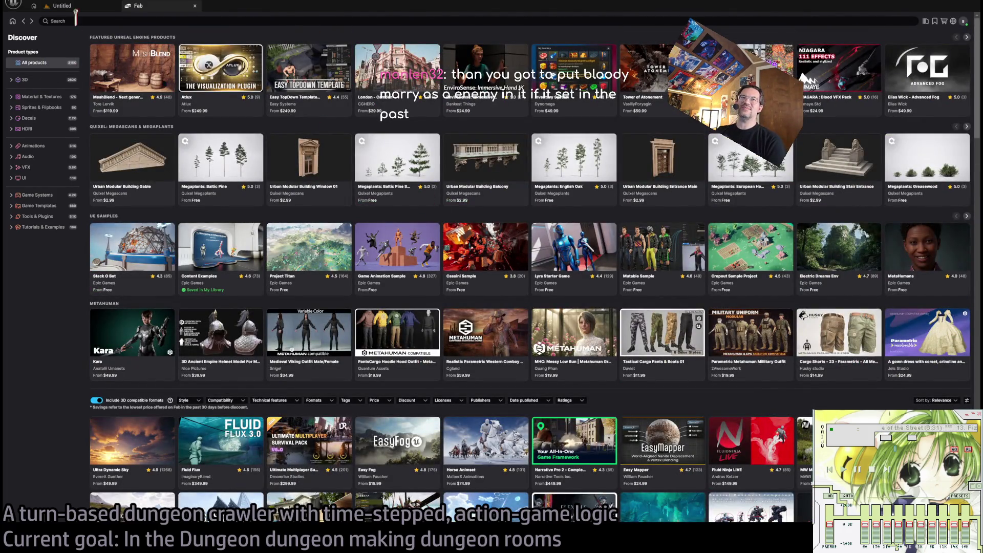
left_click(935, 22)
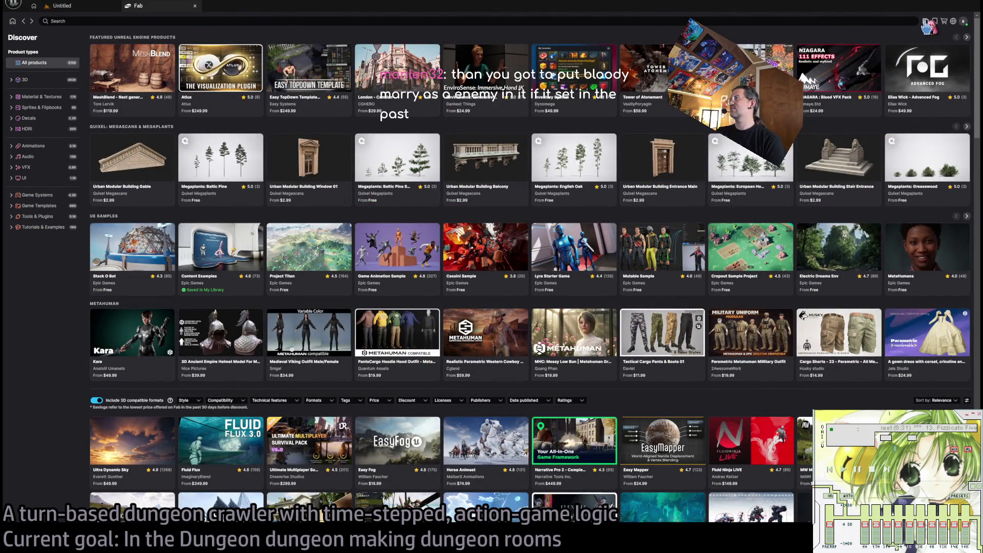
scroll(906, 402, "down", 10)
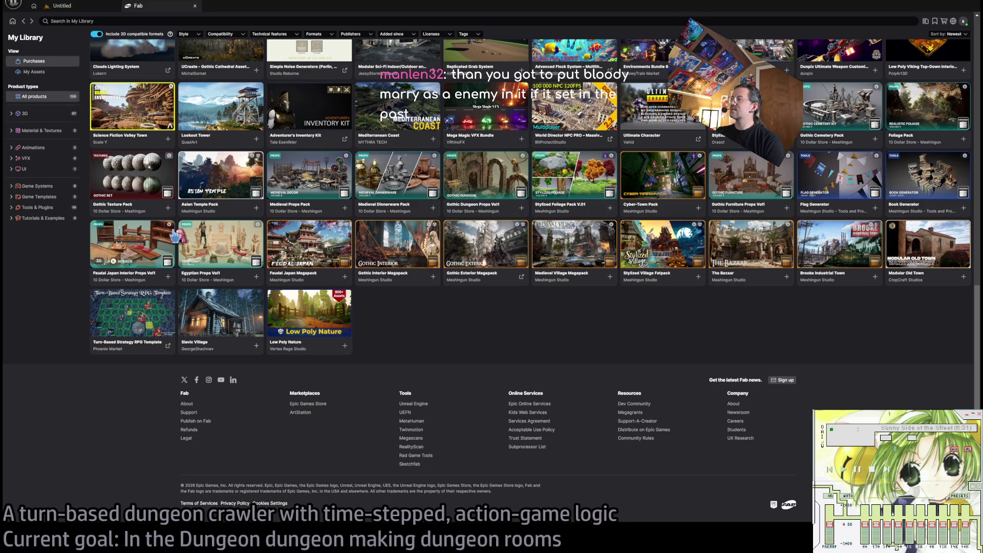
Scroll to the top of My Library and open the Yellow Parrot Restaurant product page
scroll(924, 80, "up", 15)
left_click(923, 79)
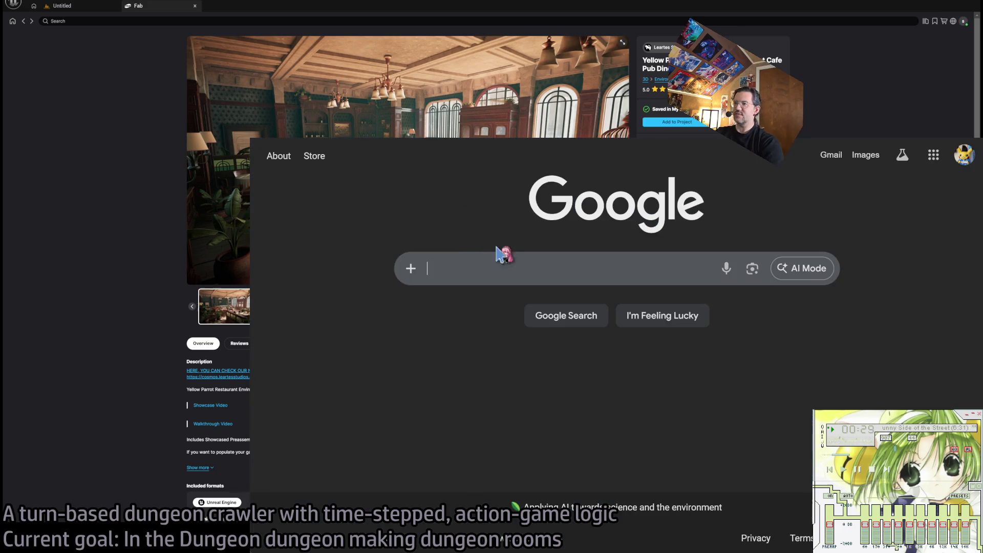
Search Google for 'bloody marry' and scroll through the Images results of the cocktail
left_click(500, 255)
type("bloody marry")
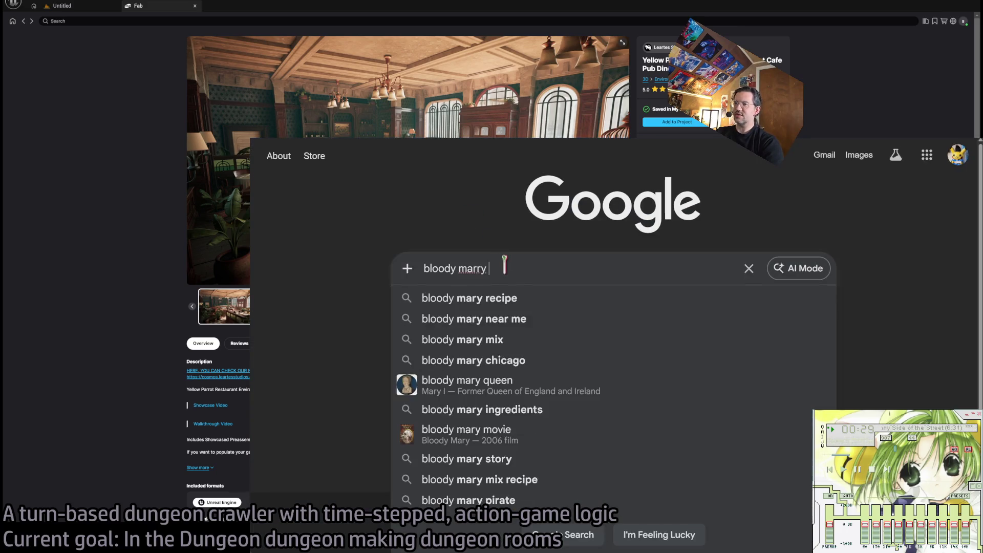
key("Return")
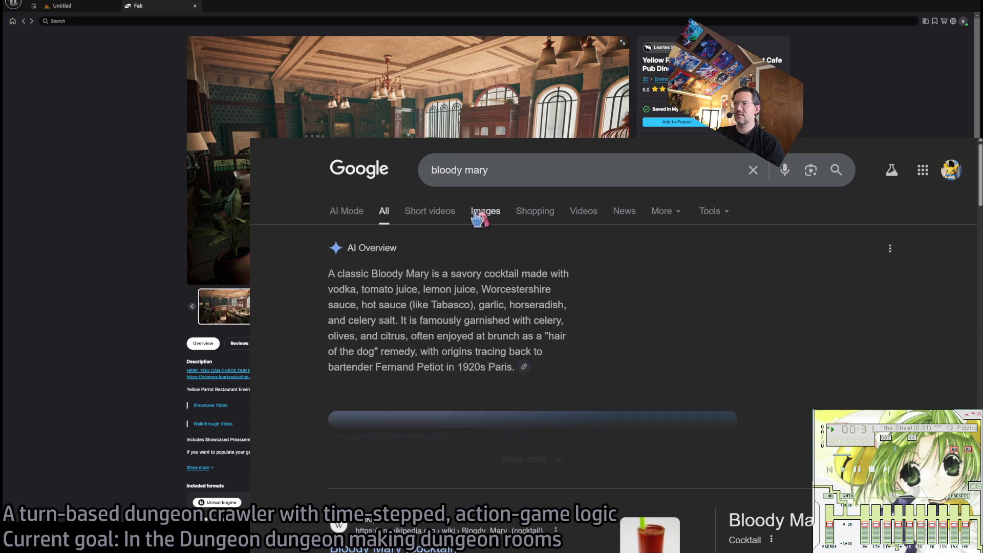
left_click(477, 212)
scroll(342, 316, "down", 15)
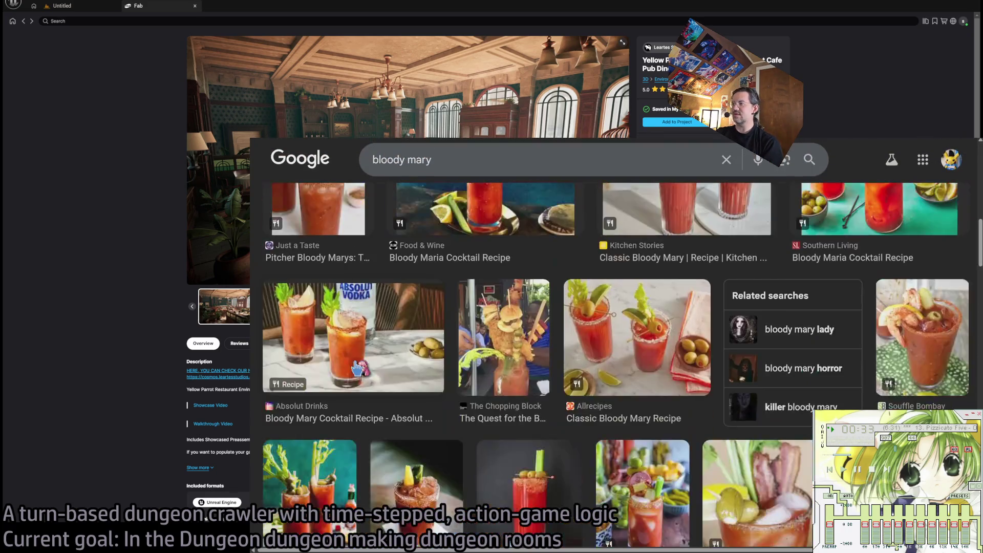
scroll(358, 367, "down", 15)
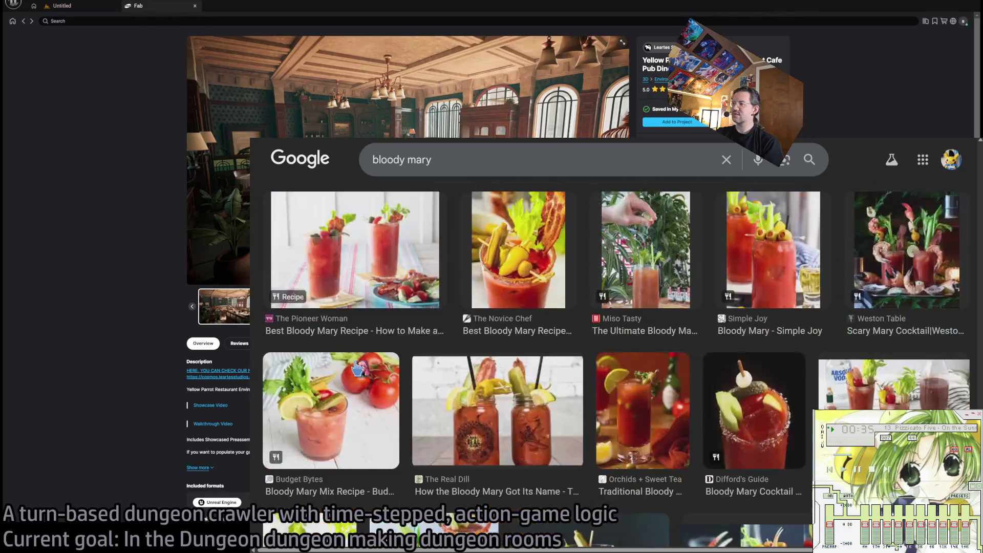
scroll(358, 367, "down", 15)
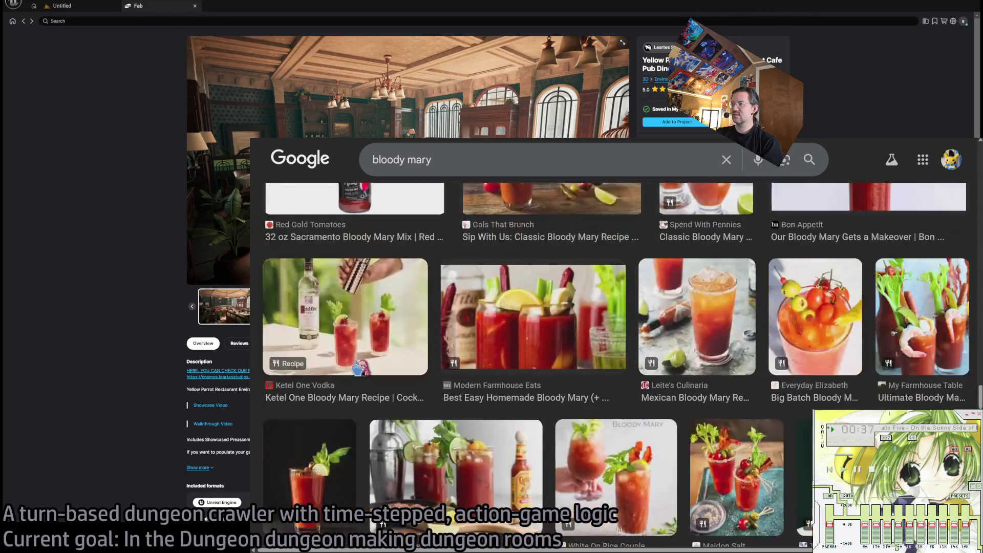
scroll(358, 367, "down", 15)
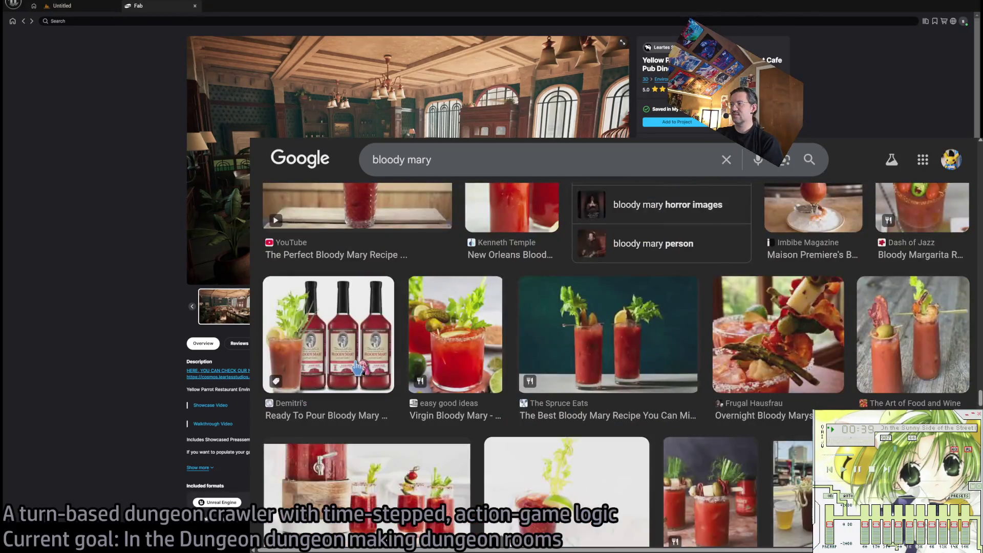
scroll(358, 367, "down", 15)
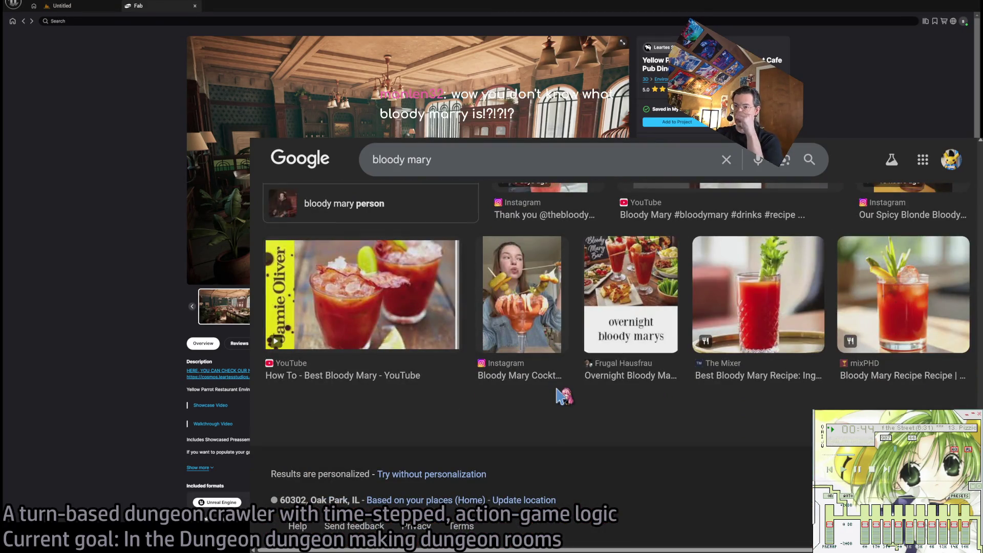
scroll(563, 396, "up", 20)
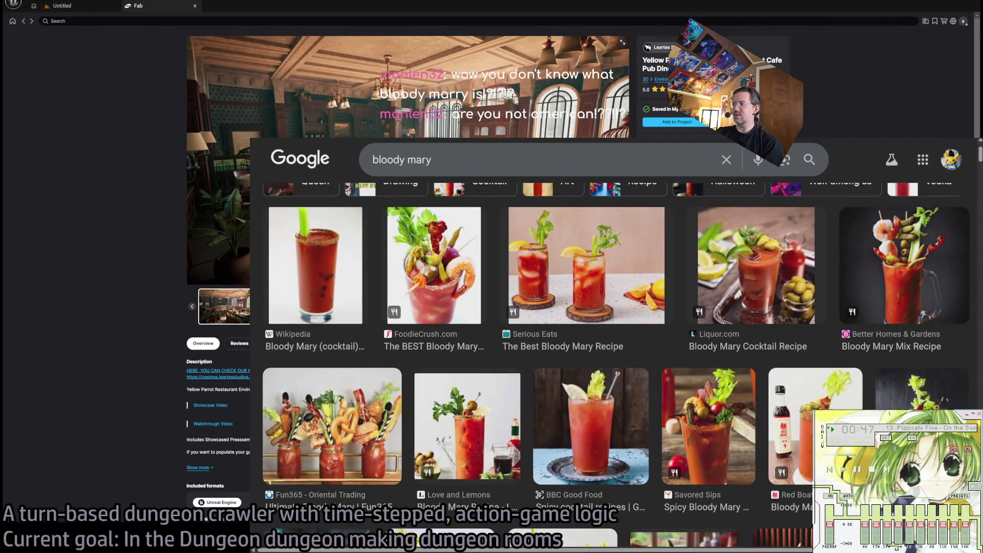
scroll(714, 357, "up", 2)
scroll(714, 356, "down", 20)
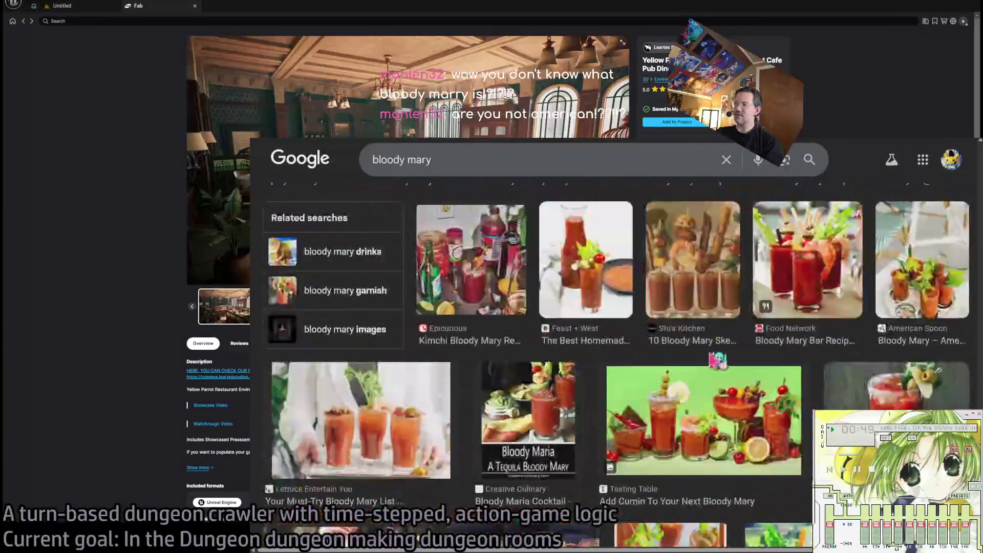
scroll(714, 357, "up", 2)
scroll(714, 357, "down", 2)
scroll(518, 348, "up", 10)
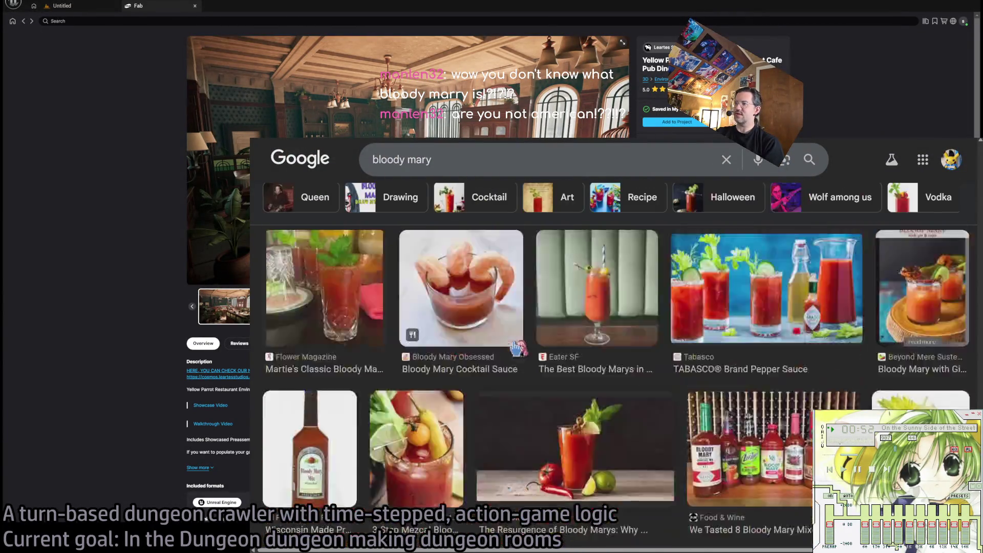
scroll(518, 348, "down", 3)
scroll(518, 348, "up", 5)
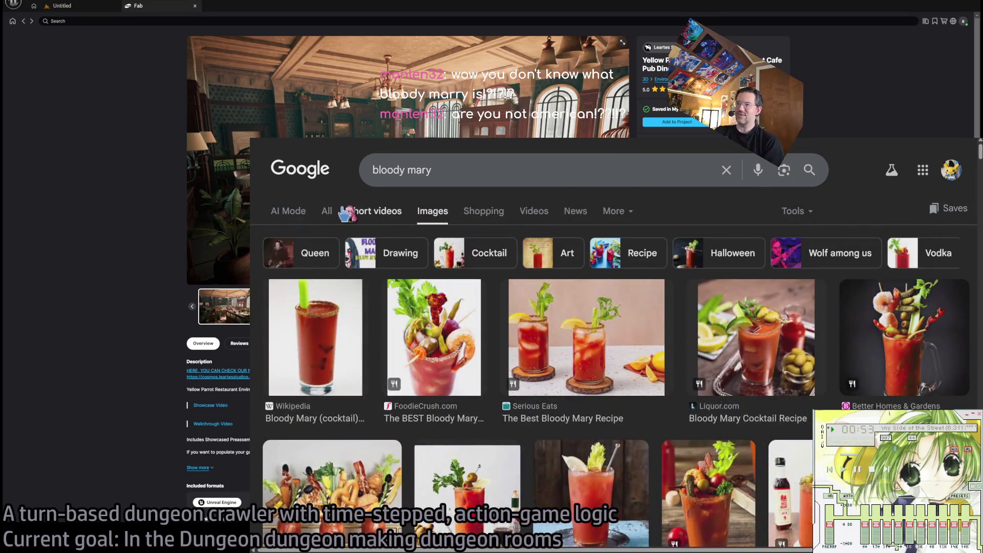
Back on All results, extend the query with 'etymology' and search again
left_click(328, 211)
left_click(512, 170)
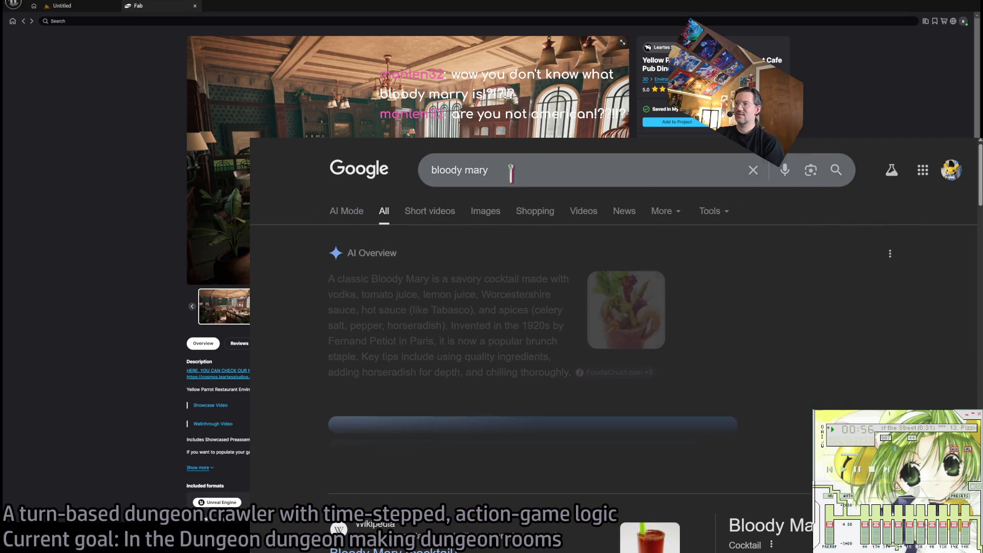
type(" etymology")
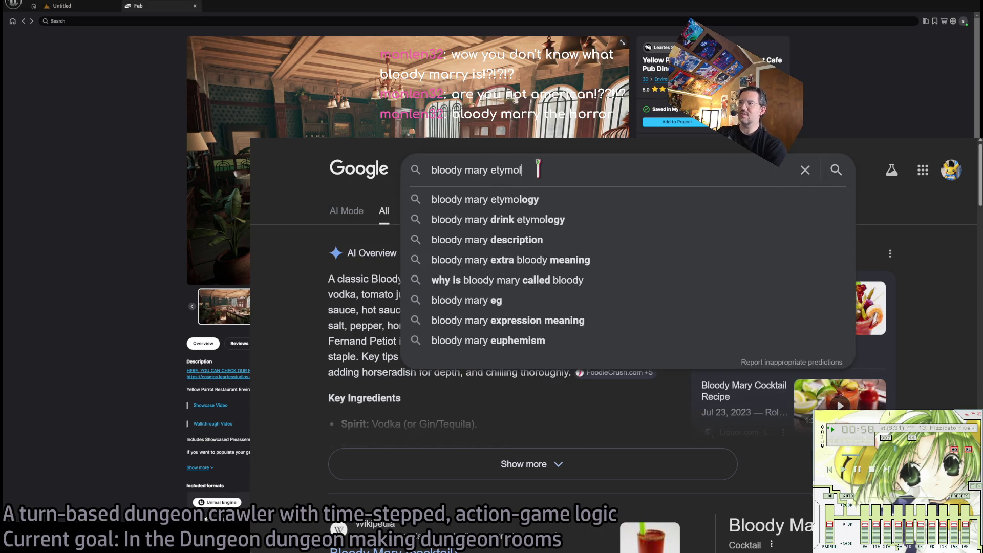
key("Return")
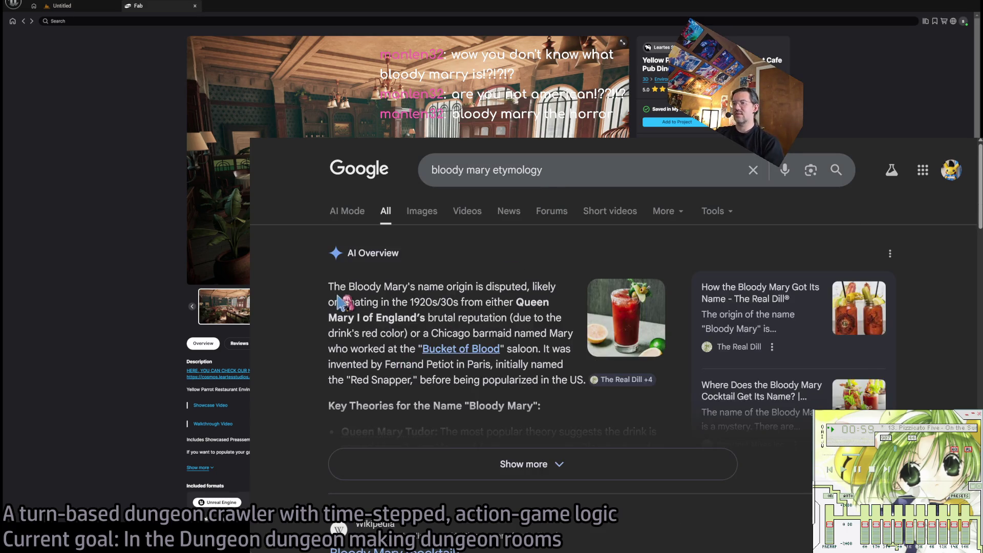
Drag the phrase 'Queen Mary I of England's' from the AI Overview into the search box
double_click(518, 302)
mouse_move(519, 302)
left_mouse_down()
mouse_move(389, 318)
mouse_move(499, 319)
mouse_move(397, 331)
mouse_move(430, 327)
mouse_move(367, 352)
left_mouse_up()
left_click(504, 330)
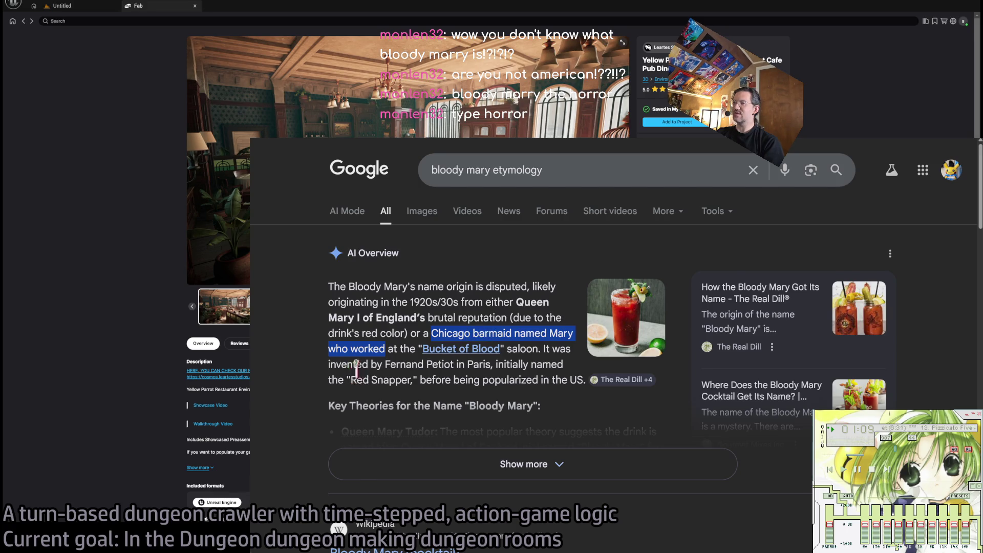
scroll(379, 363, "down", 4)
scroll(476, 369, "up", 4)
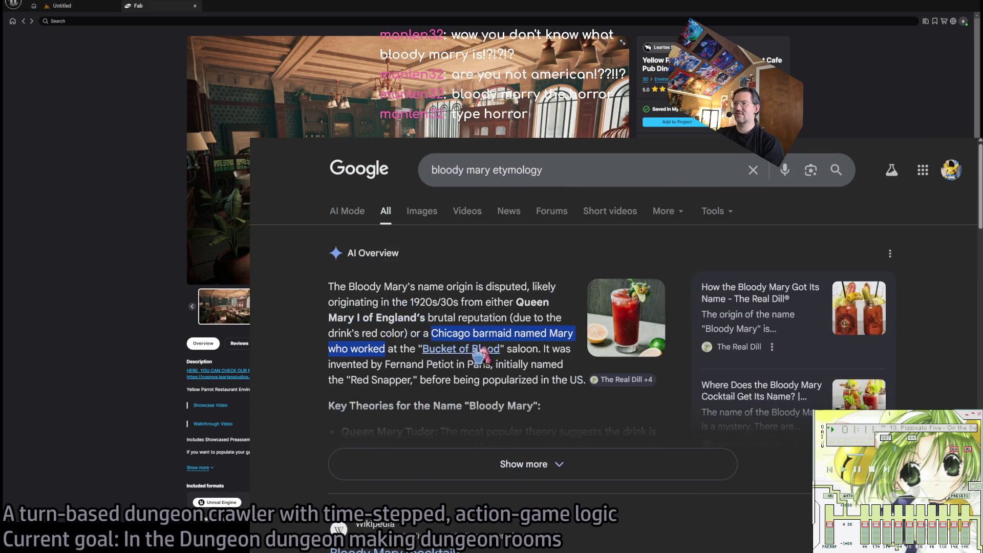
mouse_move(516, 302)
left_mouse_down()
mouse_move(388, 317)
mouse_move(588, 169)
left_mouse_up()
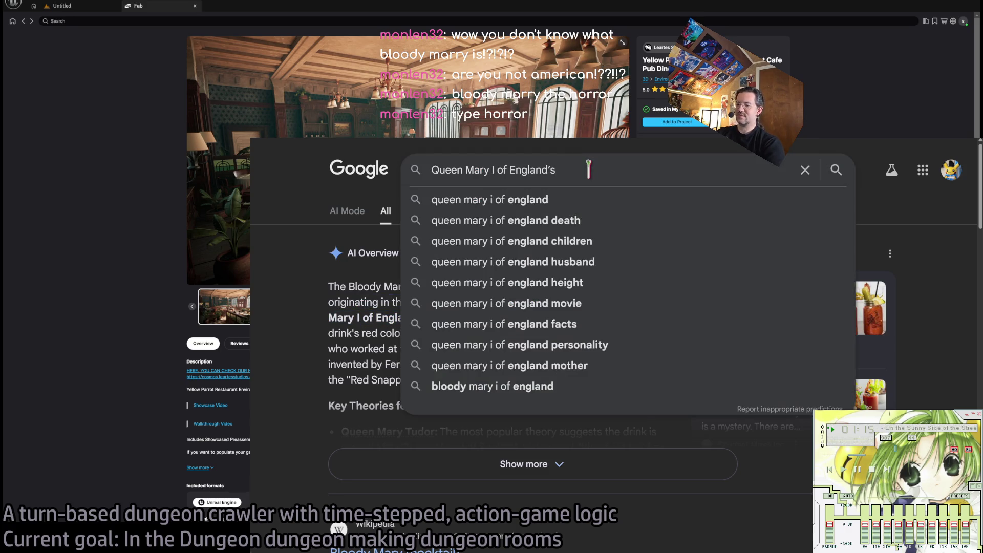
Search for 'Queen Mary I of England' and open her Wikipedia article
key("BackSpace")
key("BackSpace")
key("Return")
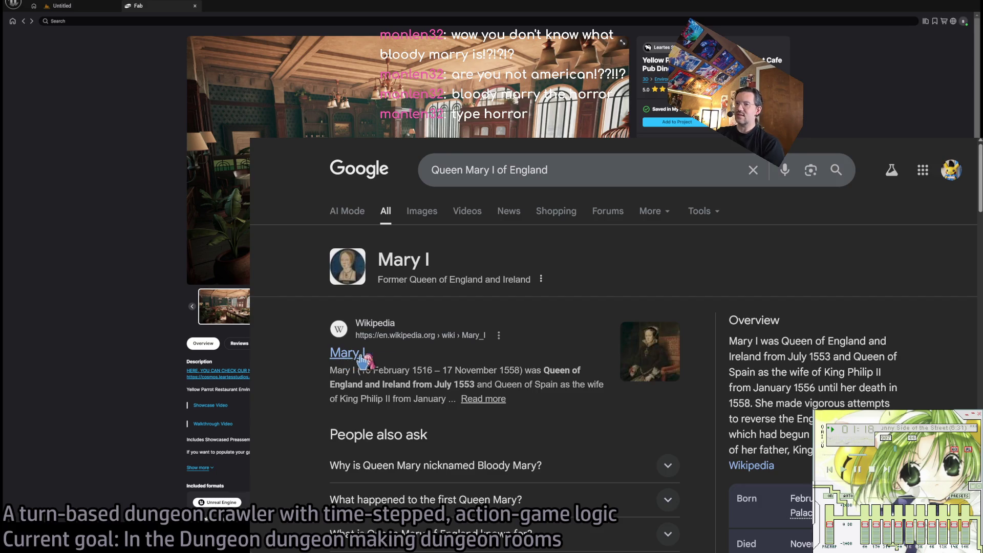
left_click(360, 355)
scroll(665, 287, "down", 3)
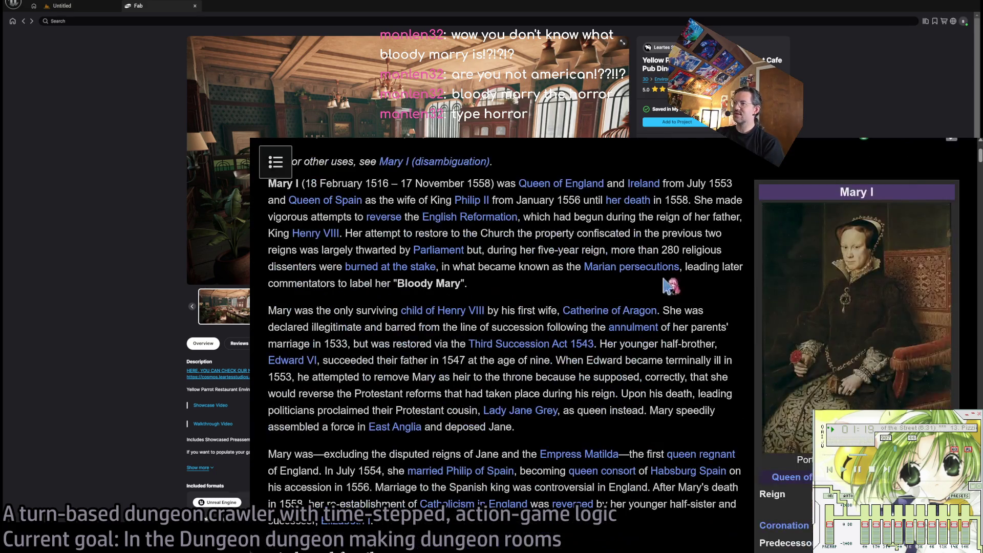
scroll(730, 257, "up", 1)
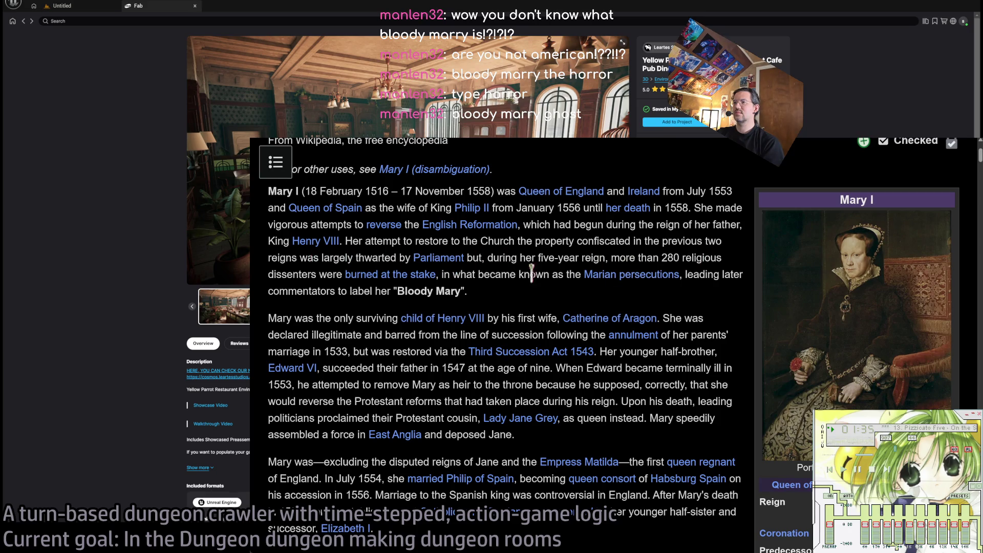
Highlight the lead's lines on the 280 dissenters and the 'Bloody Mary' label, then deselect
mouse_move(620, 256)
left_mouse_down()
mouse_move(412, 259)
mouse_move(315, 275)
mouse_move(595, 267)
mouse_move(557, 276)
mouse_move(578, 276)
left_mouse_up()
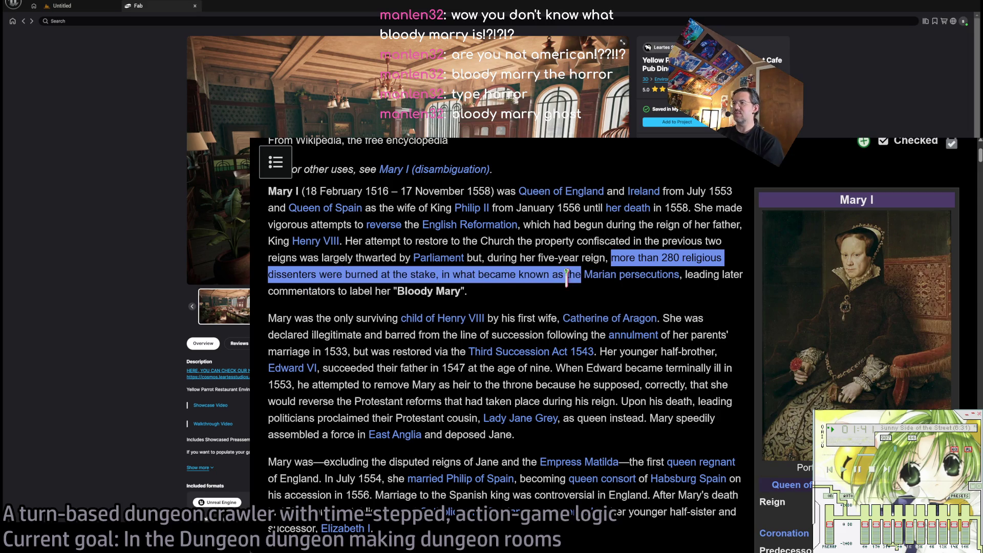
left_click(558, 306)
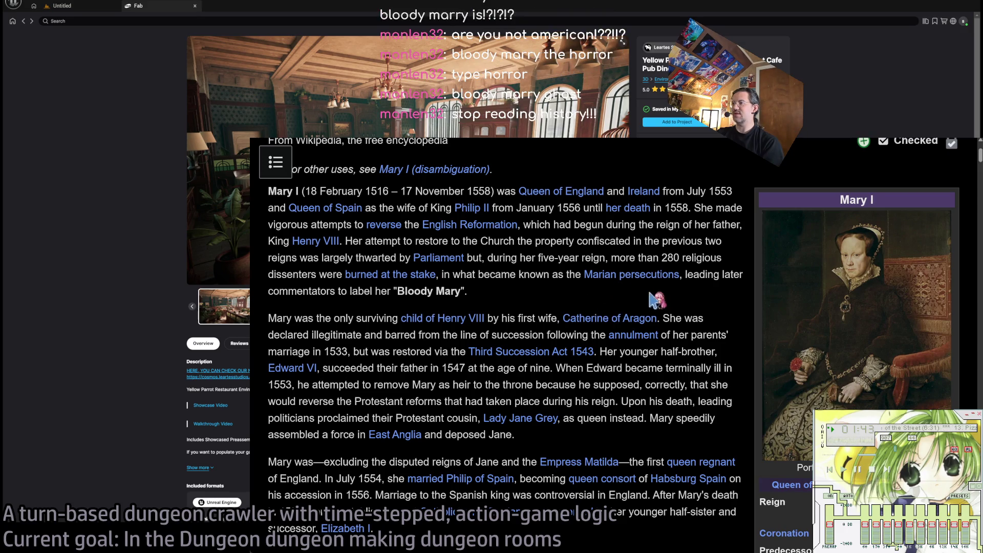
mouse_move(685, 274)
left_mouse_down()
mouse_move(479, 276)
mouse_move(487, 288)
left_mouse_up()
left_click(492, 294)
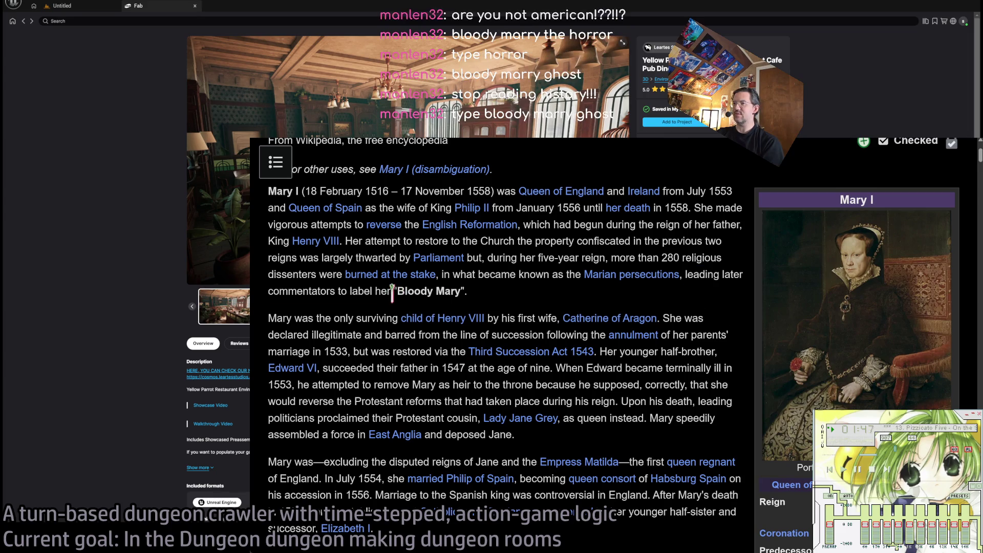
left_click_drag(393, 290, 467, 292)
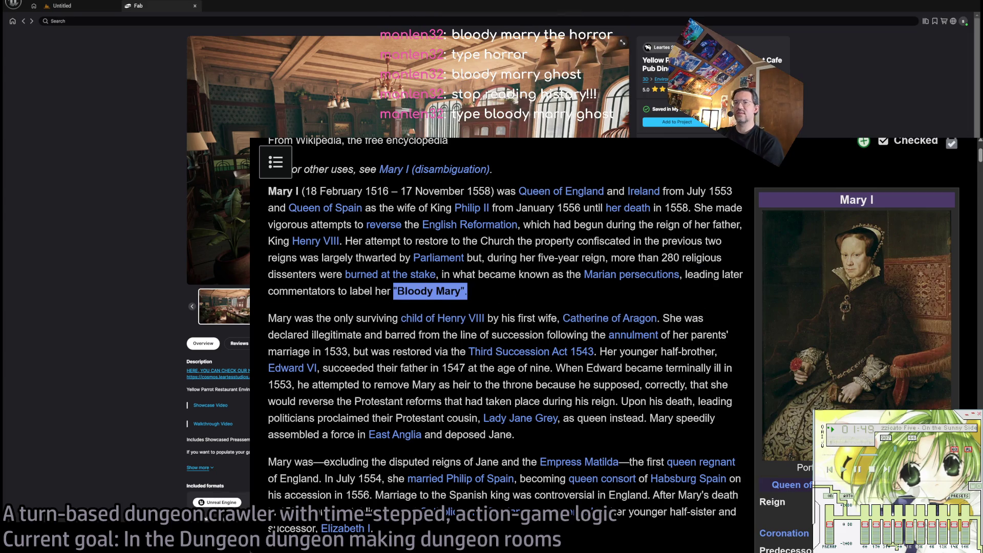
left_click(467, 292)
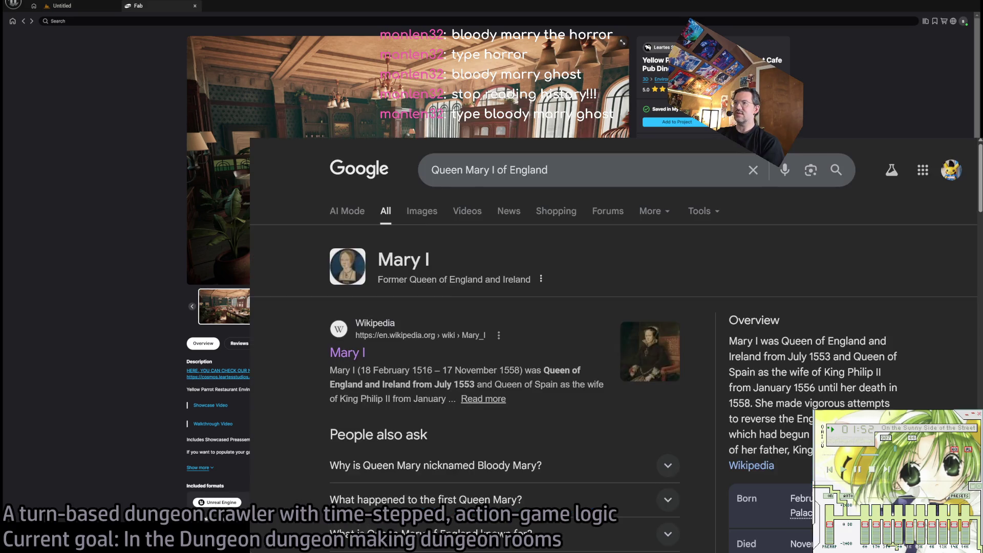
Return to Google and replace the query with 'bloody mary ghost', then search
key("alt+Left")
triple_click(566, 171)
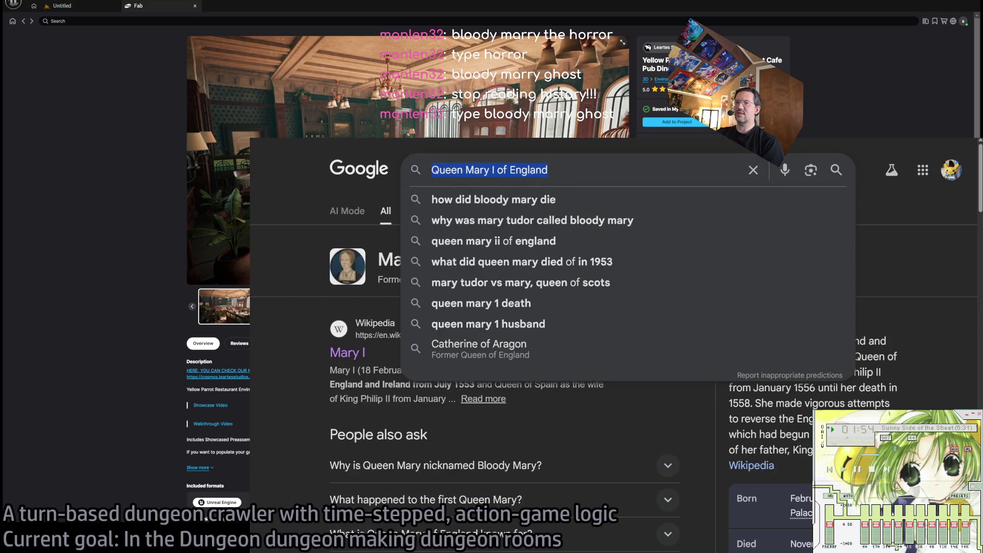
triple_click(622, 171)
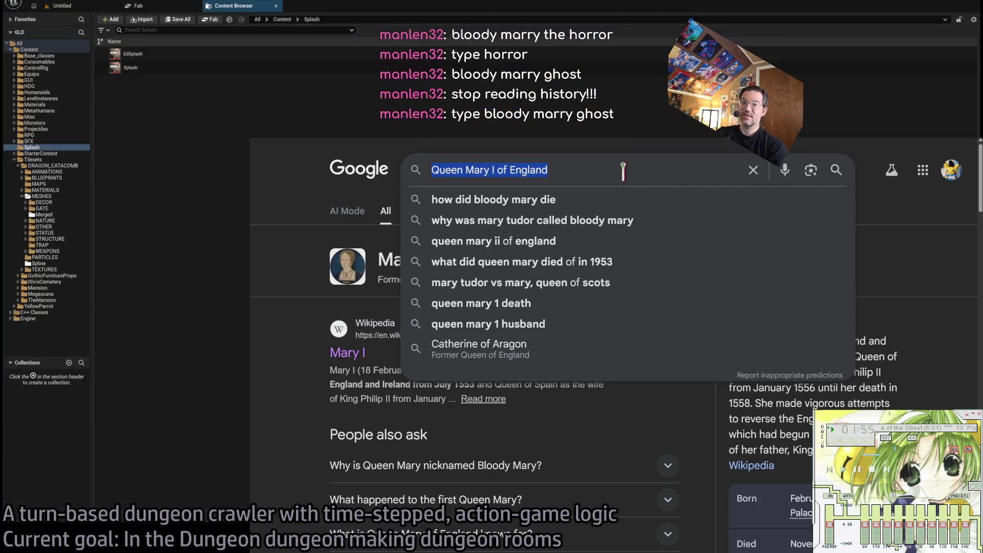
type("blody m")
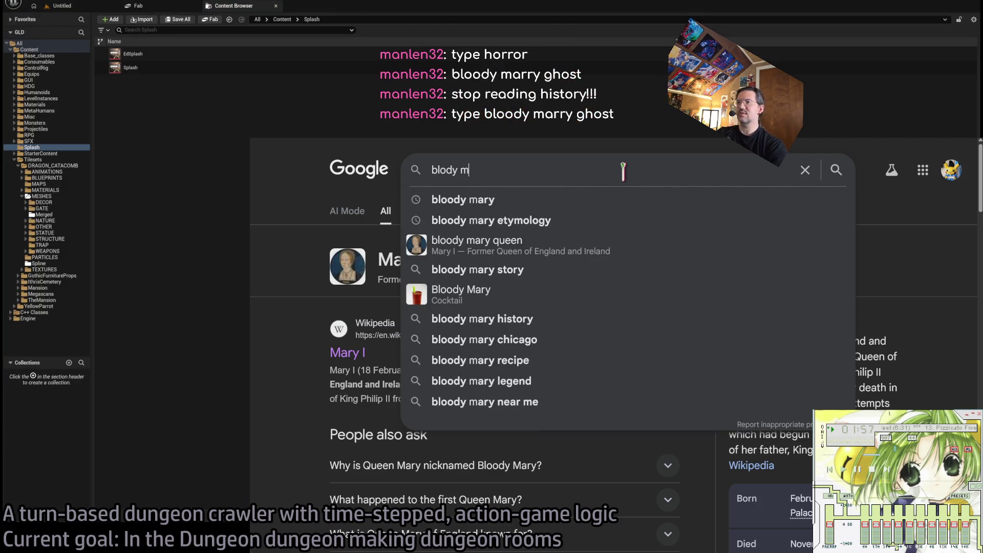
key("Down")
key("ctrl+a")
type("bloody ma")
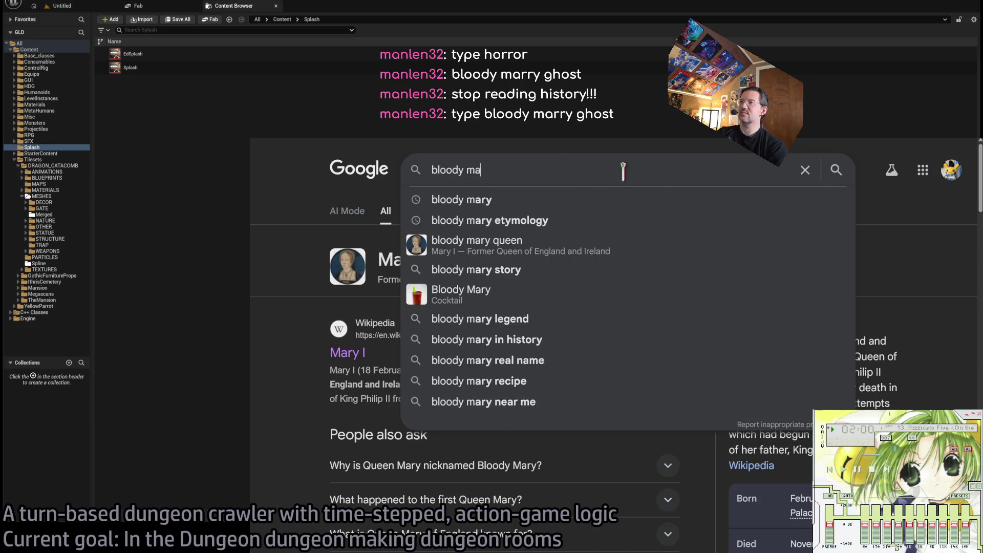
type("ry ghost")
key("Return")
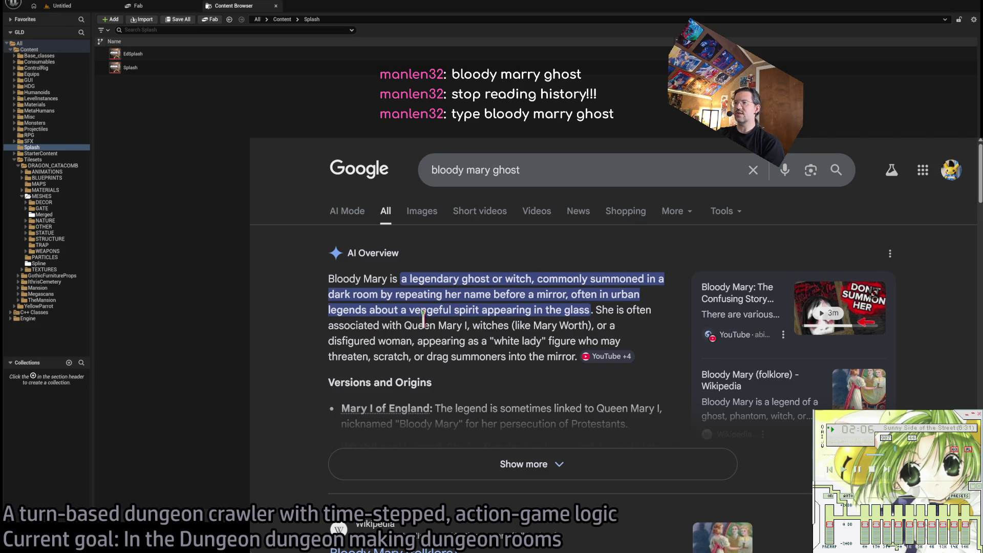
Expand the AI Overview with Show more, marking the Queen Mary and white lady passages
left_click_drag(405, 326, 464, 320)
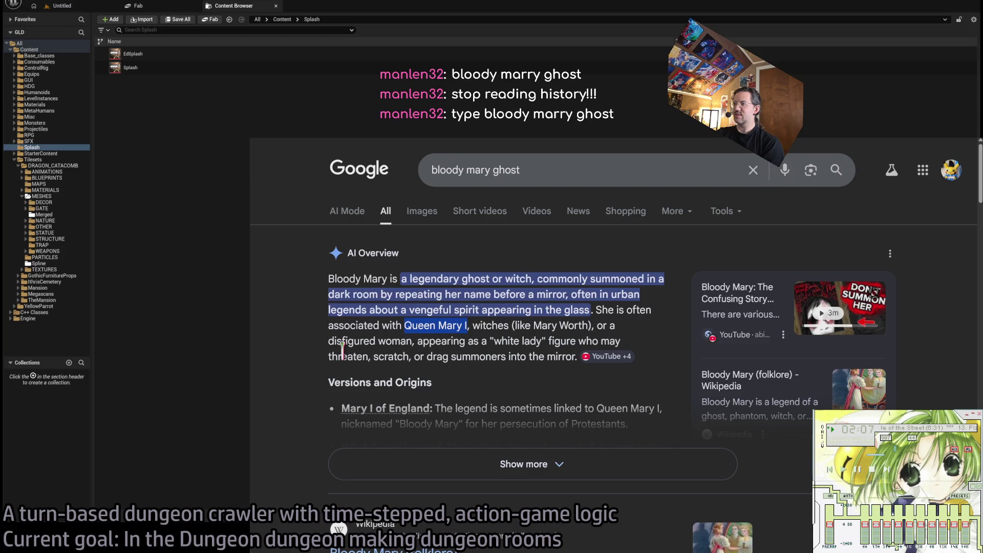
left_click(320, 281)
scroll(338, 307, "down", 1)
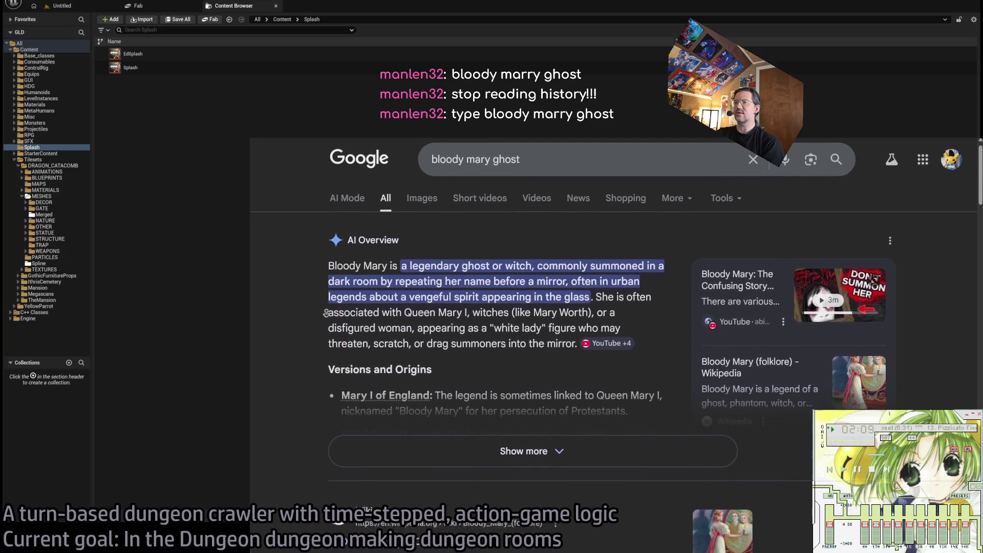
left_click(563, 441)
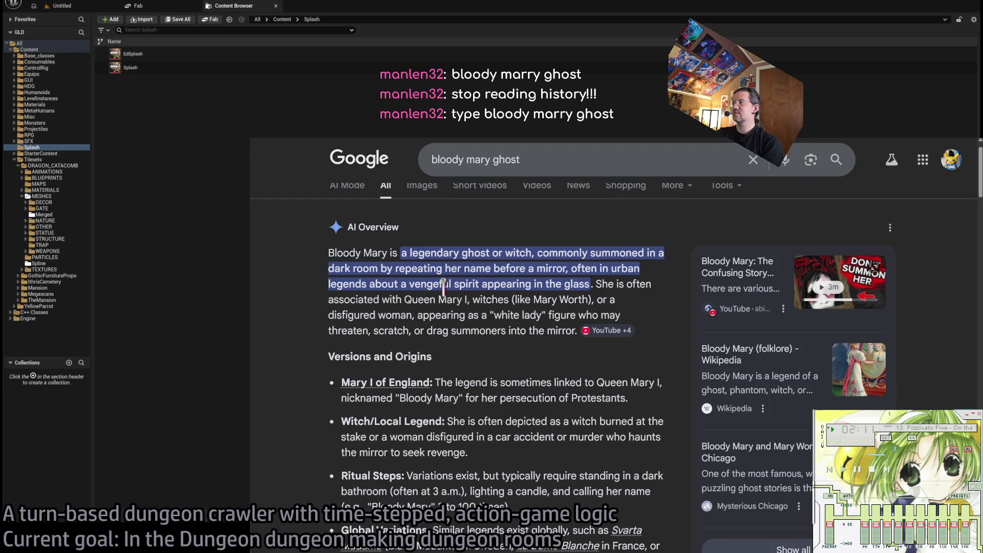
mouse_move(441, 313)
left_mouse_down()
mouse_move(427, 314)
mouse_move(575, 330)
mouse_move(558, 323)
left_mouse_up()
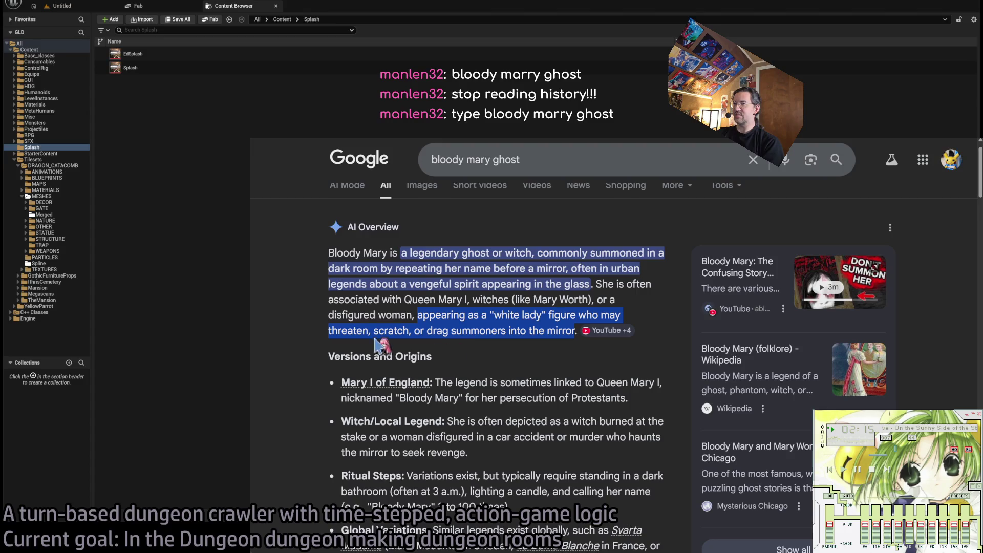
Read through the Versions, Origins and Witch/Local Legend points, highlighting passages along the way
middle_click(289, 256)
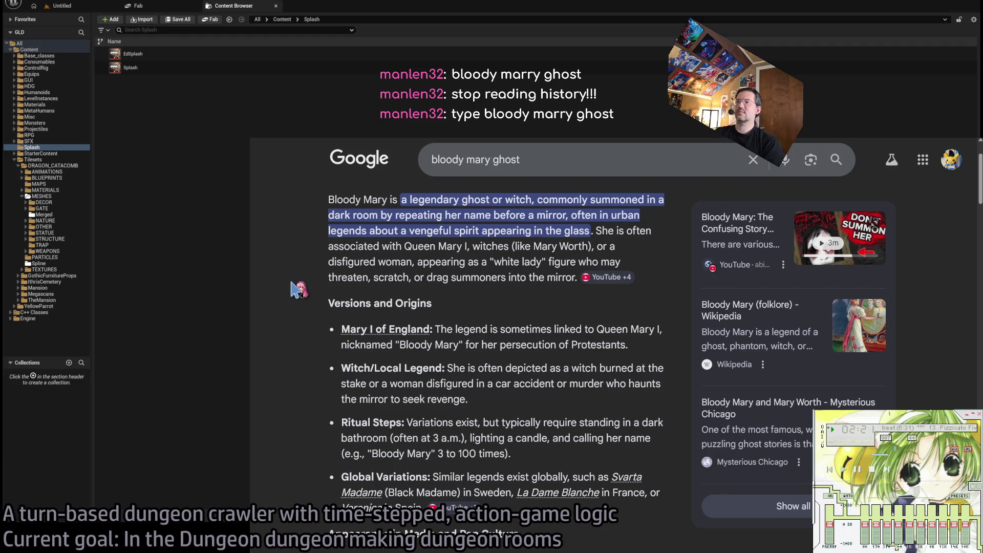
middle_click(508, 295)
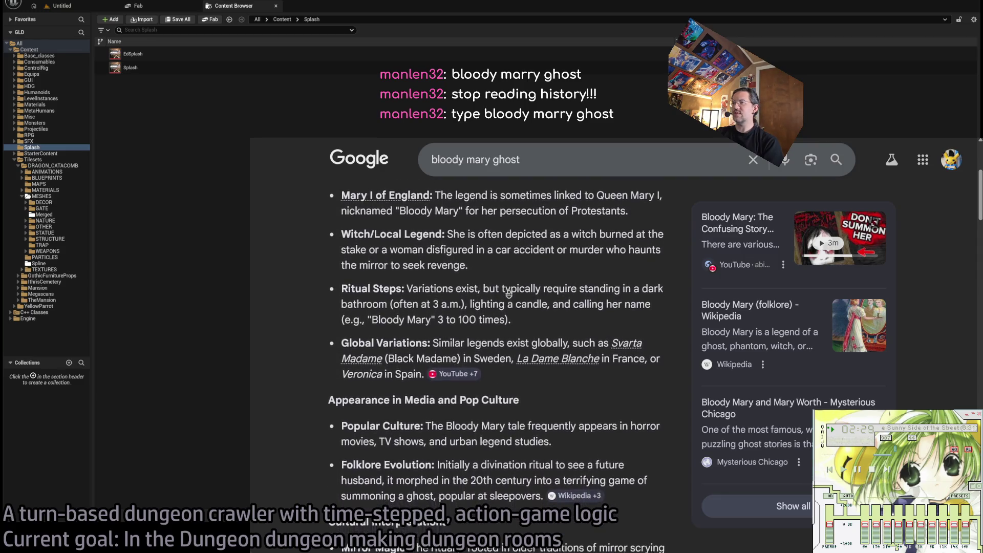
middle_click(510, 289)
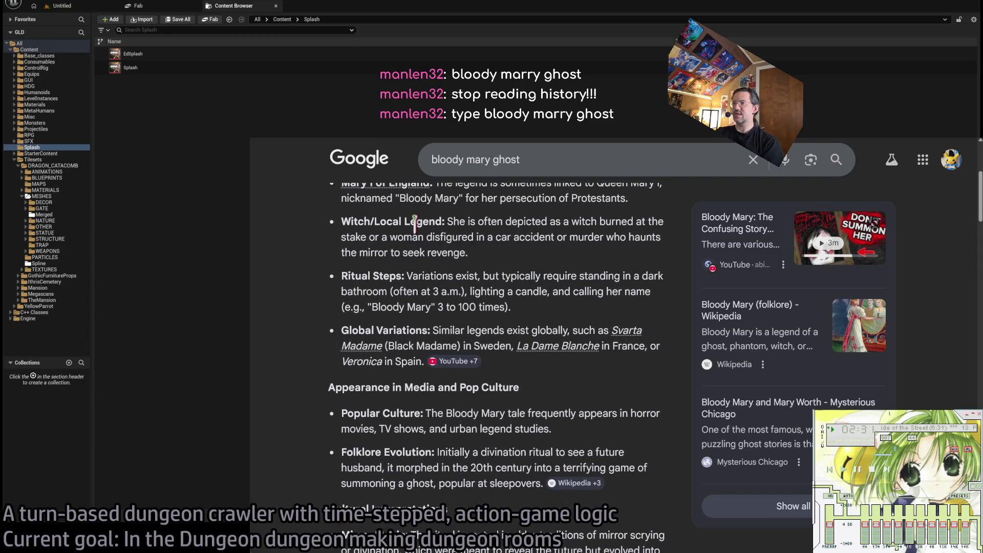
mouse_move(406, 237)
left_mouse_down()
mouse_move(512, 256)
mouse_move(459, 221)
left_mouse_up()
scroll(292, 284, "up", 1)
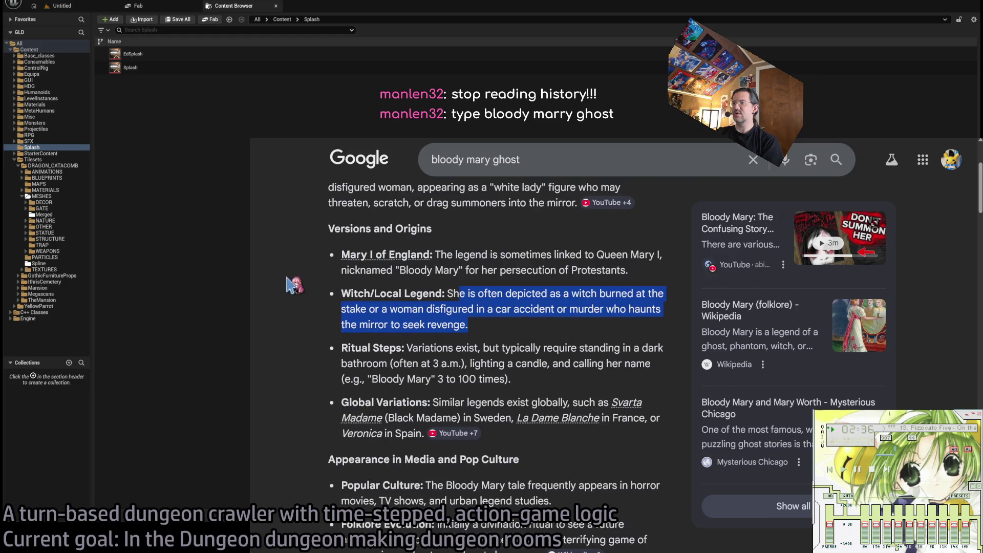
scroll(486, 277, "up", 1)
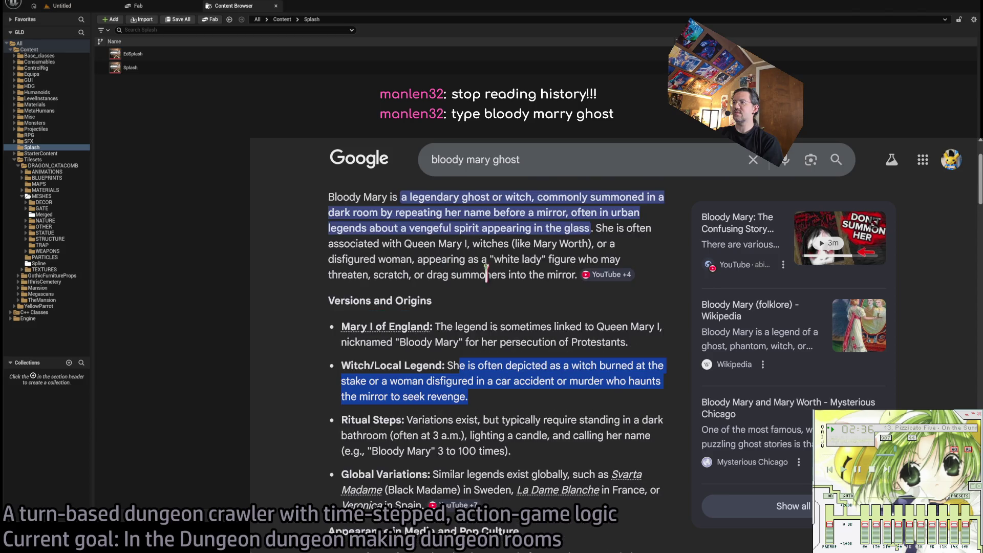
left_click(436, 244)
mouse_move(565, 271)
left_mouse_down()
mouse_move(389, 197)
mouse_move(330, 197)
left_mouse_up()
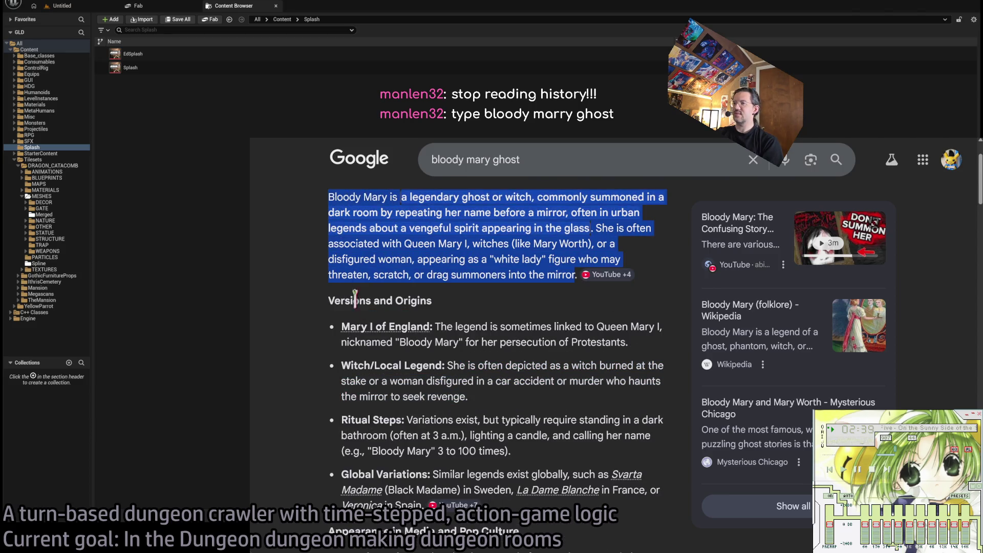
scroll(460, 333, "down", 4)
scroll(587, 355, "down", 5)
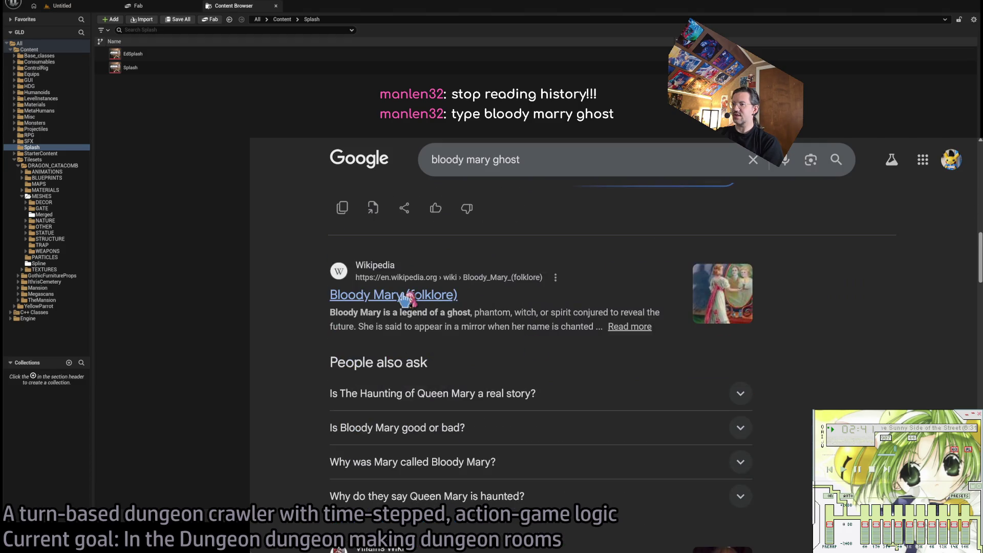
Open the Bloody Mary (folklore) article and highlight its opening lines while reading
left_click(405, 301)
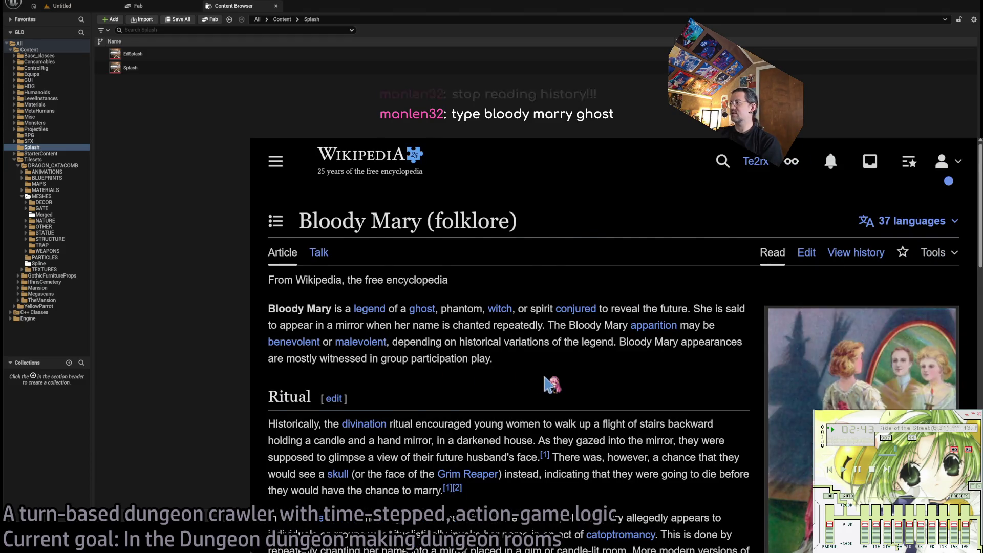
scroll(552, 384, "down", 1)
scroll(555, 286, "down", 1)
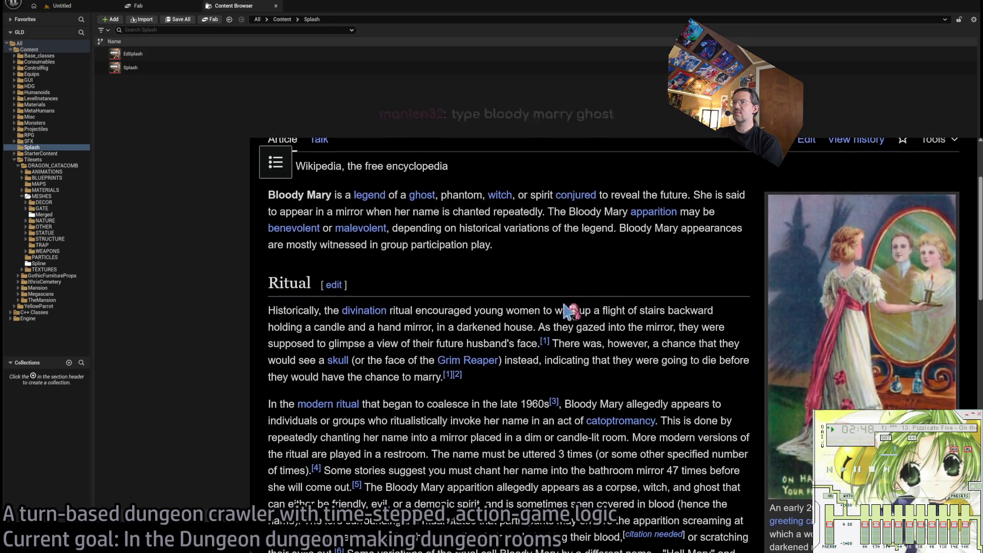
mouse_move(713, 195)
left_mouse_down()
mouse_move(680, 212)
mouse_move(499, 228)
mouse_move(688, 241)
mouse_move(679, 227)
left_mouse_up()
left_click(589, 287)
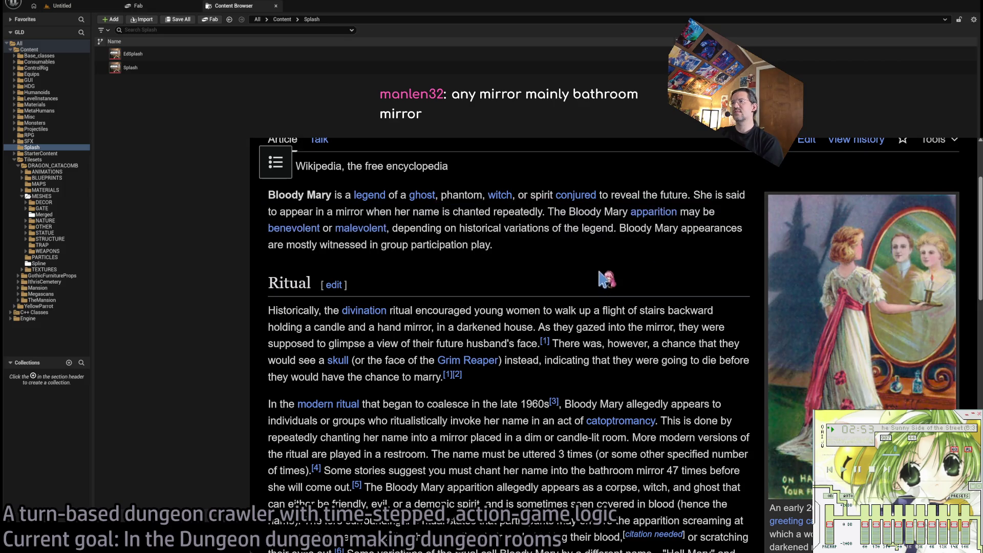
Highlight the group-participation sentence and the historical divination ritual paragraph
left_click_drag(532, 246, 498, 228)
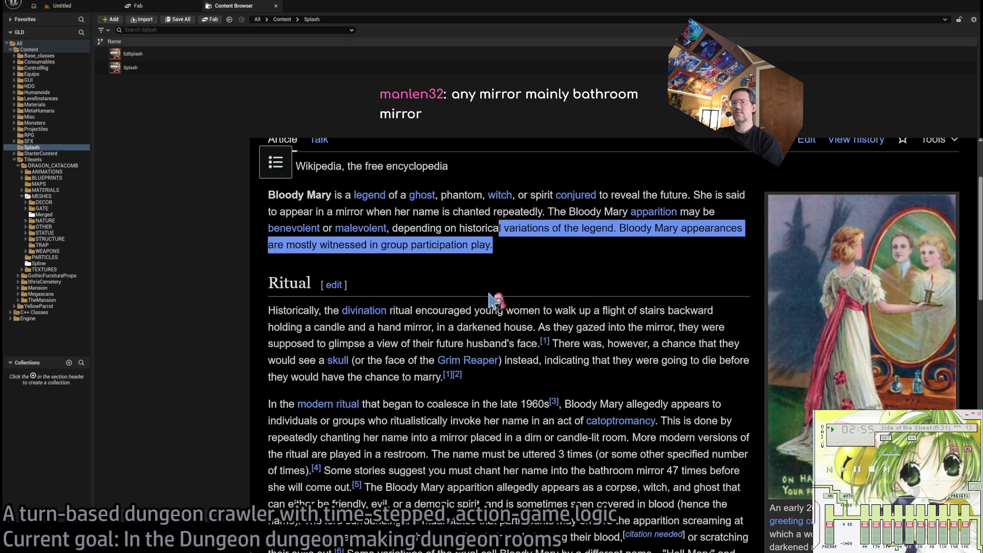
middle_click(546, 271)
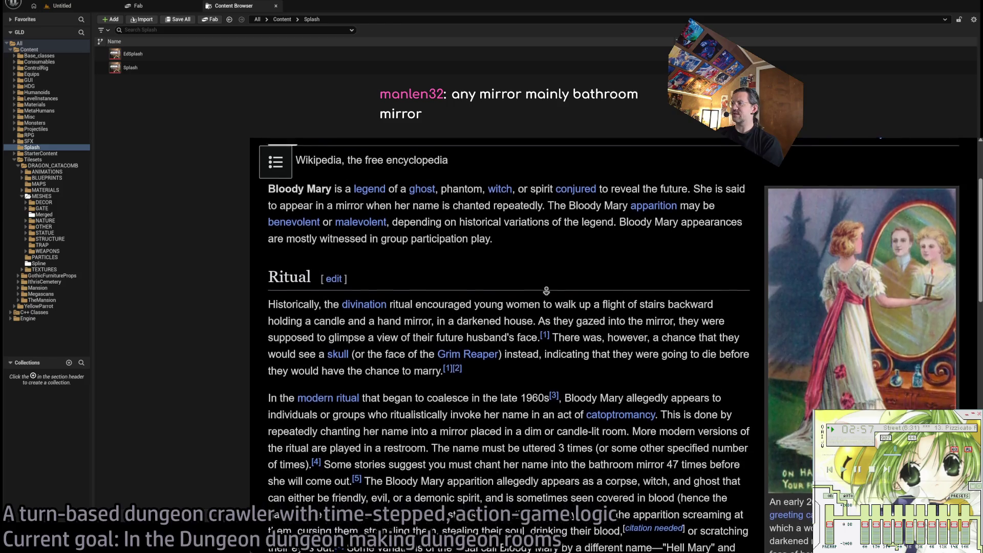
left_click(545, 290)
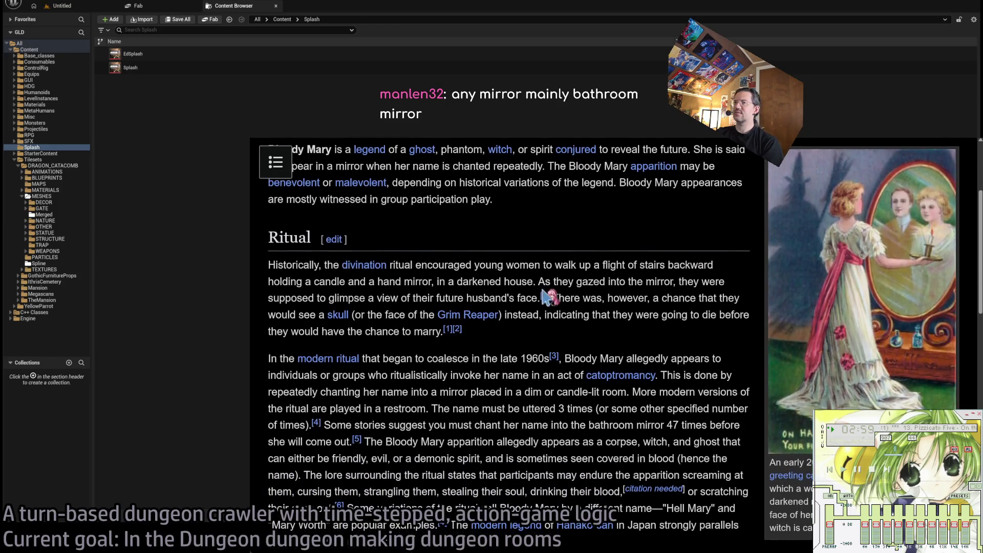
left_click_drag(455, 264, 507, 337)
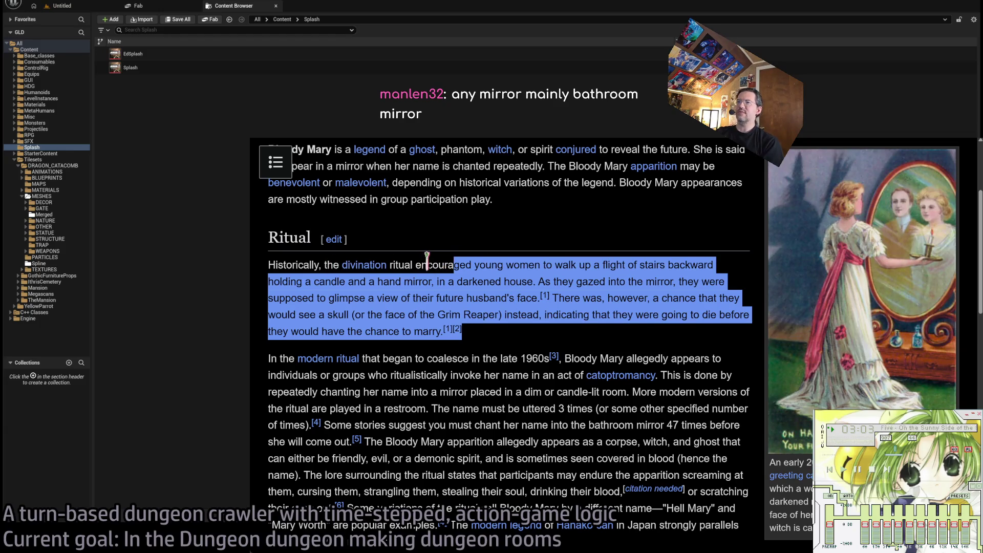
mouse_move(417, 264)
left_mouse_down()
mouse_move(556, 282)
mouse_move(545, 338)
left_mouse_up()
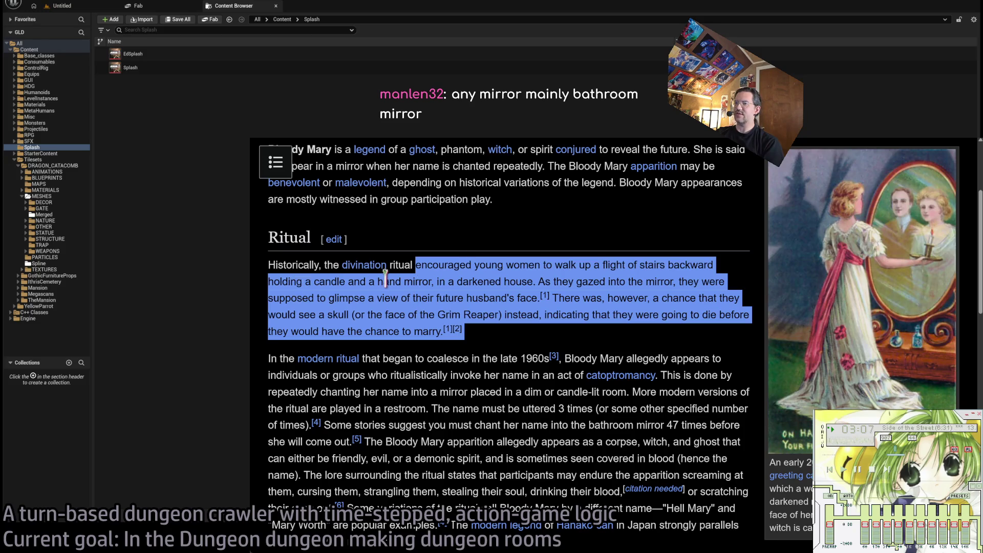
Highlight the mirror-gazing and Grim Reaper sentences, then bring the modern ritual paragraph into view
mouse_move(544, 279)
left_mouse_down()
mouse_move(674, 282)
mouse_move(455, 314)
mouse_move(535, 299)
mouse_move(555, 313)
mouse_move(543, 330)
mouse_move(533, 316)
left_mouse_up()
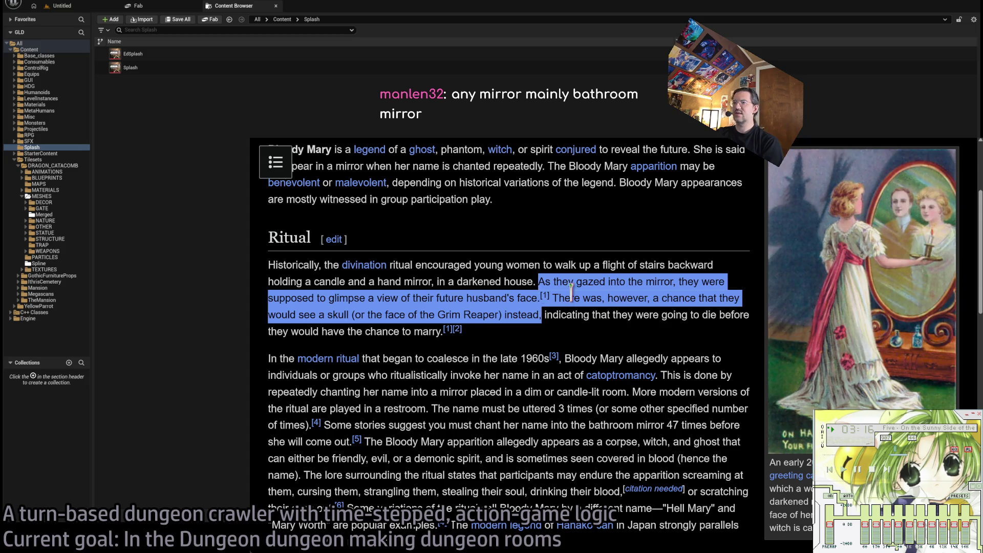
mouse_move(585, 297)
left_mouse_down()
mouse_move(484, 318)
mouse_move(565, 323)
left_mouse_up()
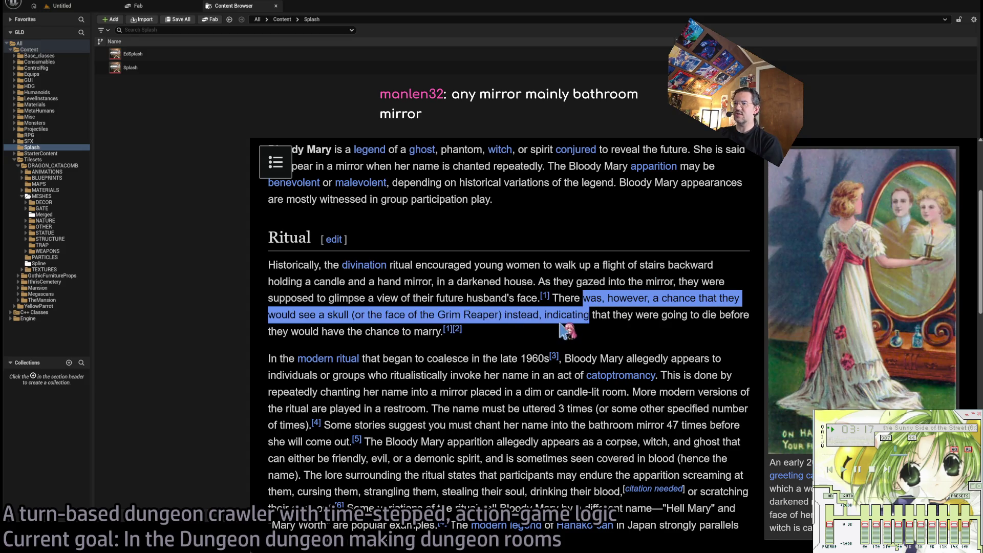
left_click(640, 336)
left_click_drag(534, 359, 445, 315)
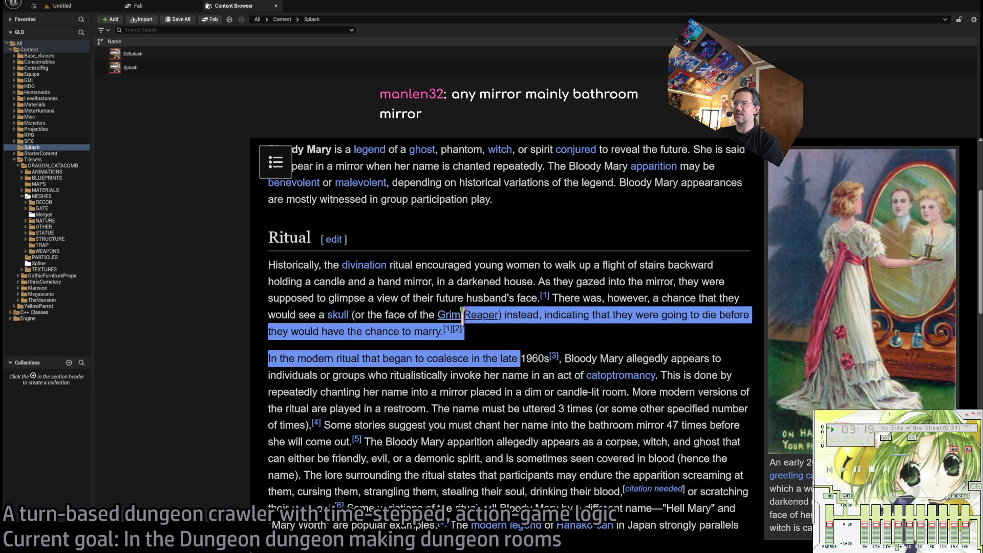
left_click(504, 336)
middle_click(486, 290)
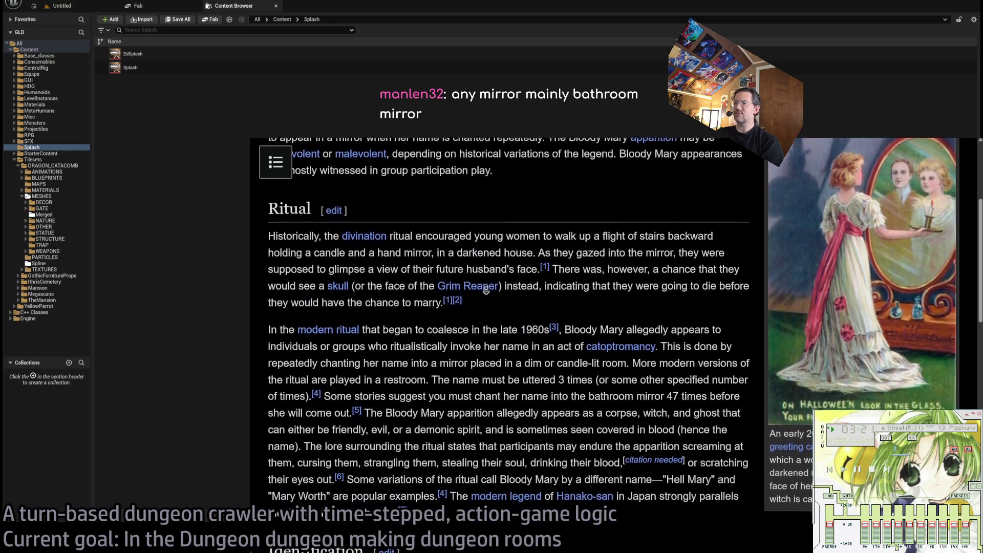
Scroll through the Catoptromancy article
left_click(584, 259)
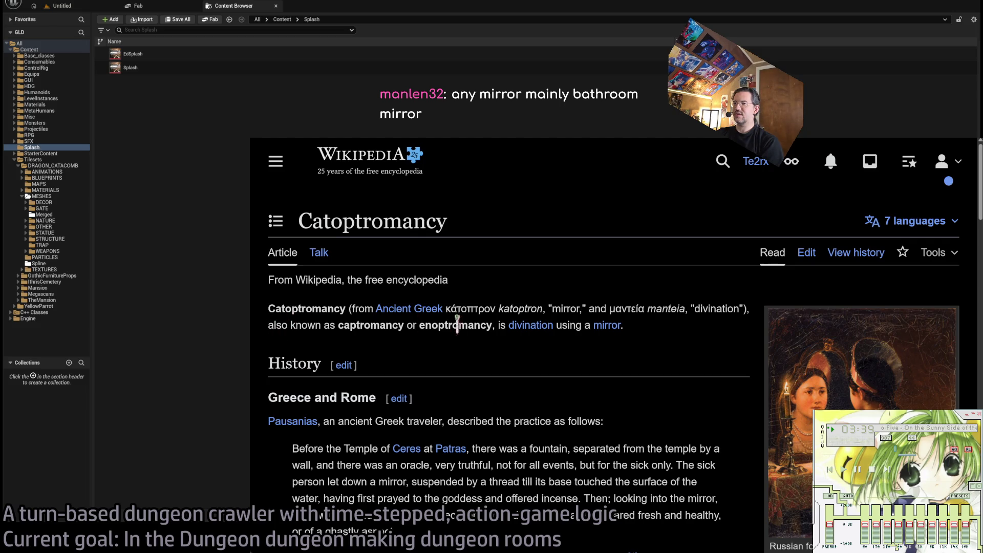
scroll(683, 335, "down", 3)
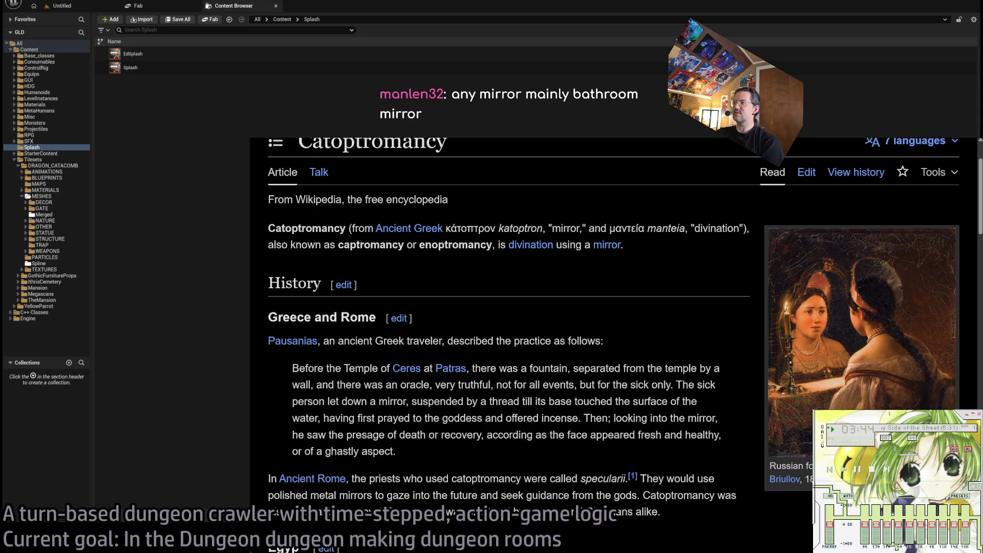
scroll(579, 297, "down", 3)
scroll(338, 230, "up", 6)
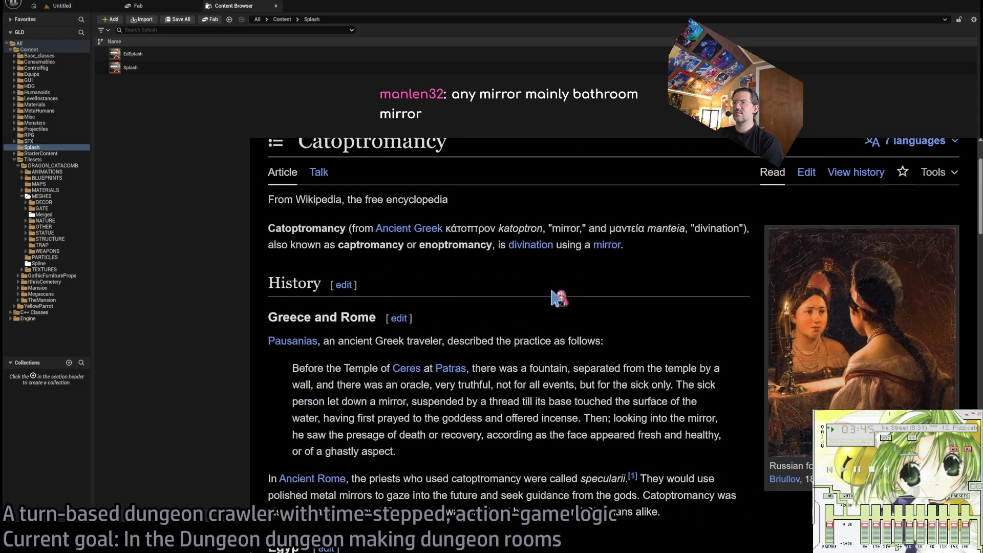
Select the Catoptromancy title, extend the selection into the intro, then clear it
double_click(377, 213)
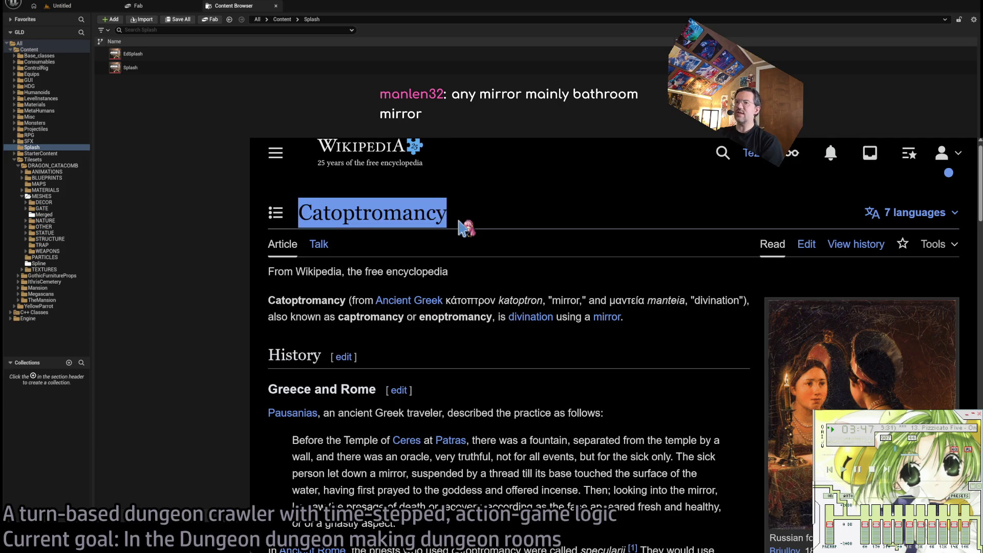
left_click(356, 221)
triple_click(357, 215)
mouse_move(351, 213)
left_mouse_down()
mouse_move(361, 317)
mouse_move(368, 266)
left_mouse_up()
left_click_drag(400, 213, 406, 208)
left_click(486, 225)
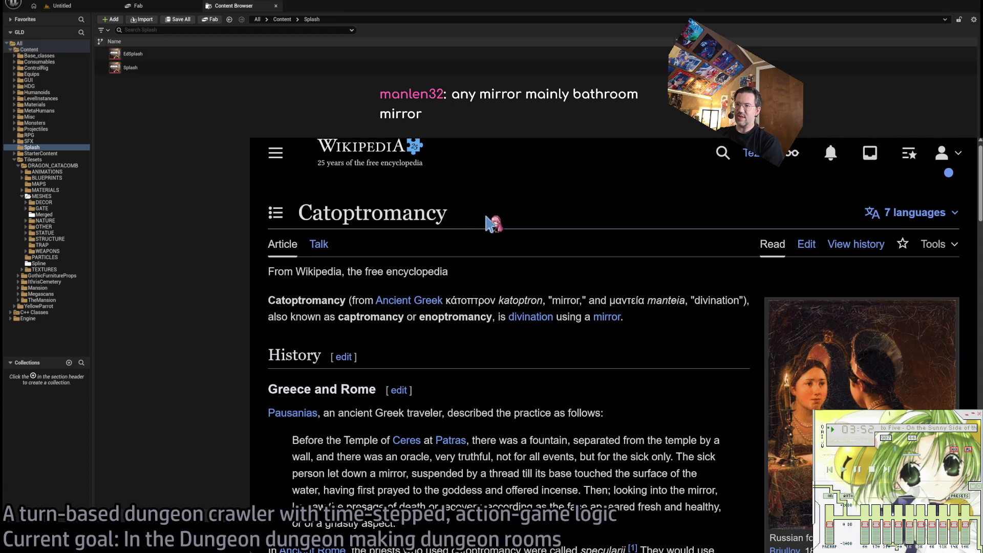
Reselect and deselect the title, then go back to the Bloody Mary article
double_click(460, 224)
left_click(478, 224)
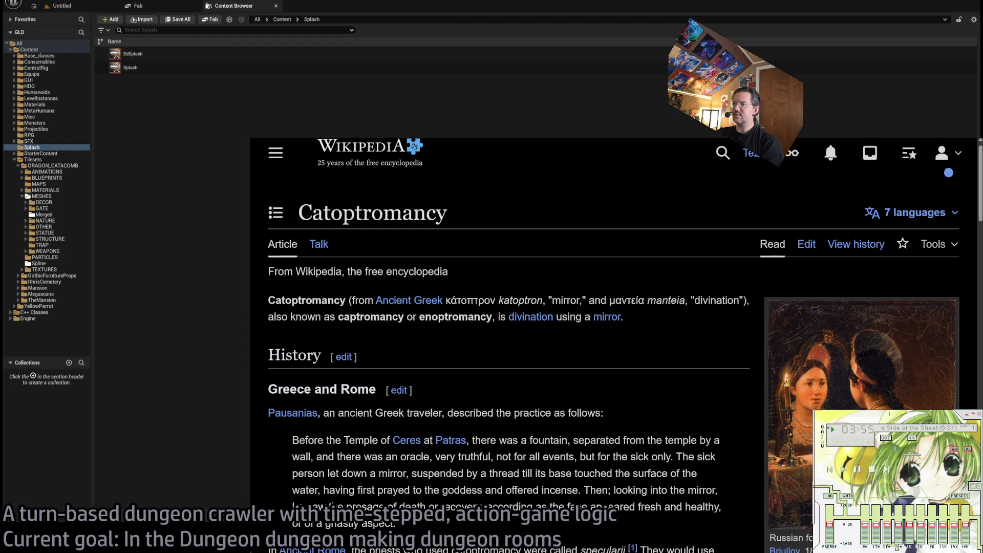
key("alt+Left")
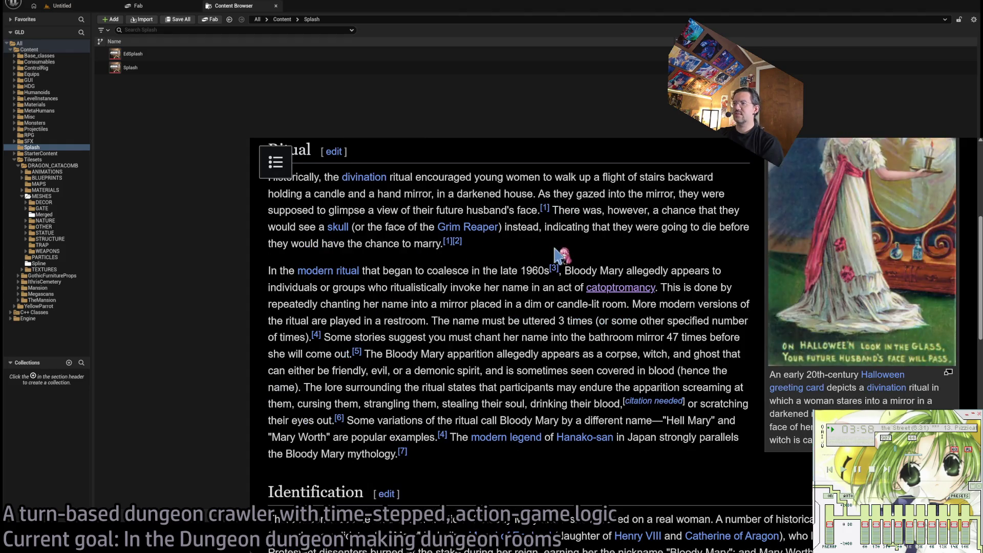
Scroll through the Bloody Mary article, returning to the top and back down to the catoptromancy link
middle_click(500, 254)
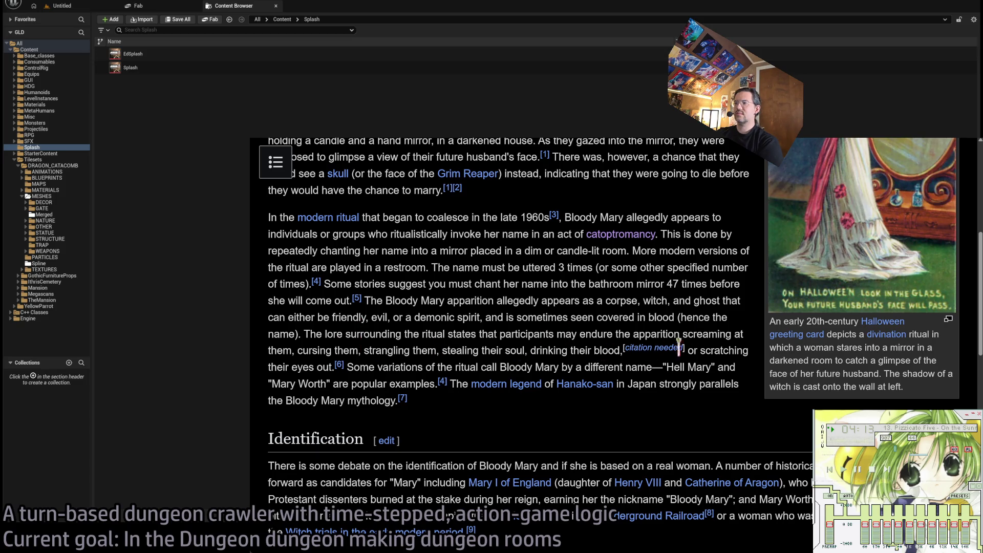
scroll(550, 296, "down", 4)
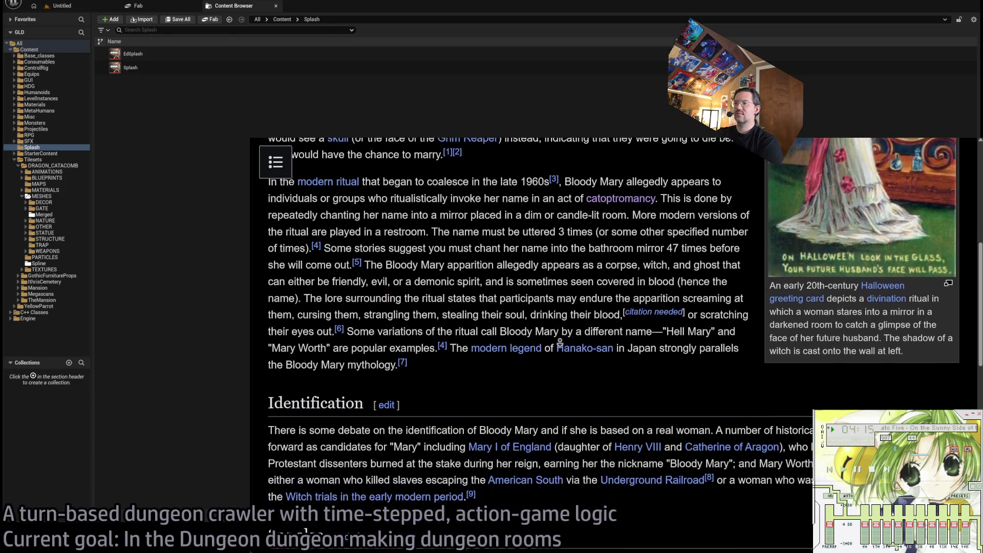
scroll(559, 343, "down", 4)
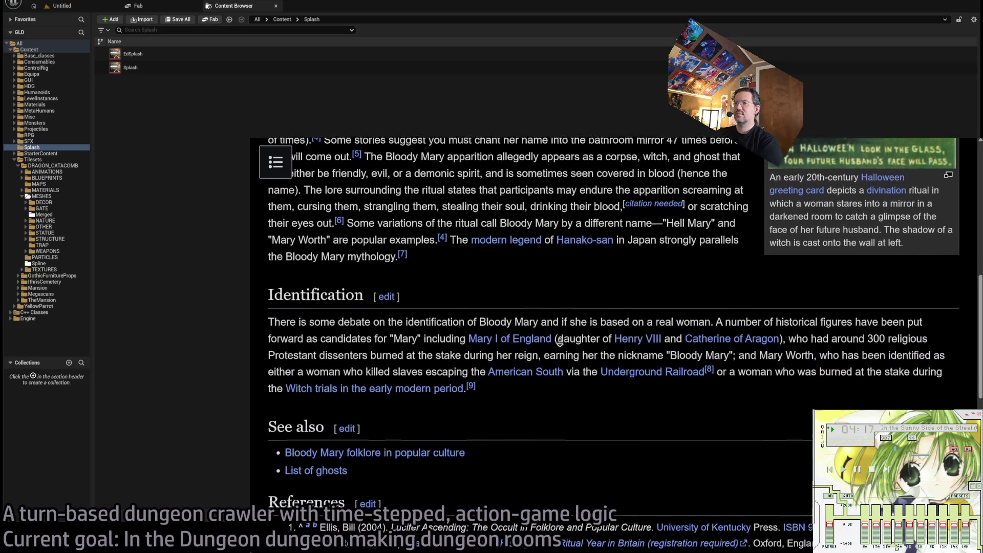
scroll(559, 342, "down", 1)
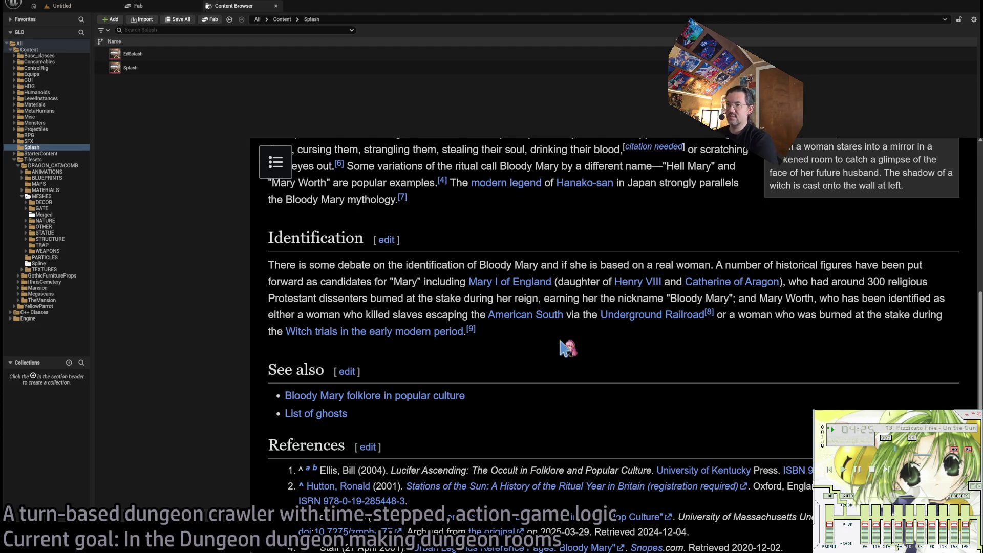
key("Home")
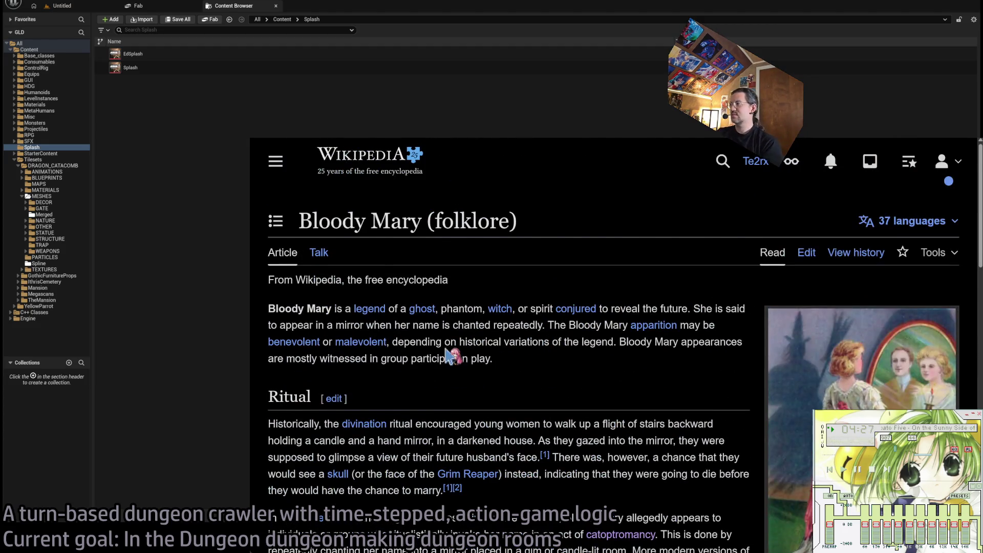
scroll(449, 357, "down", 3)
scroll(637, 365, "down", 2)
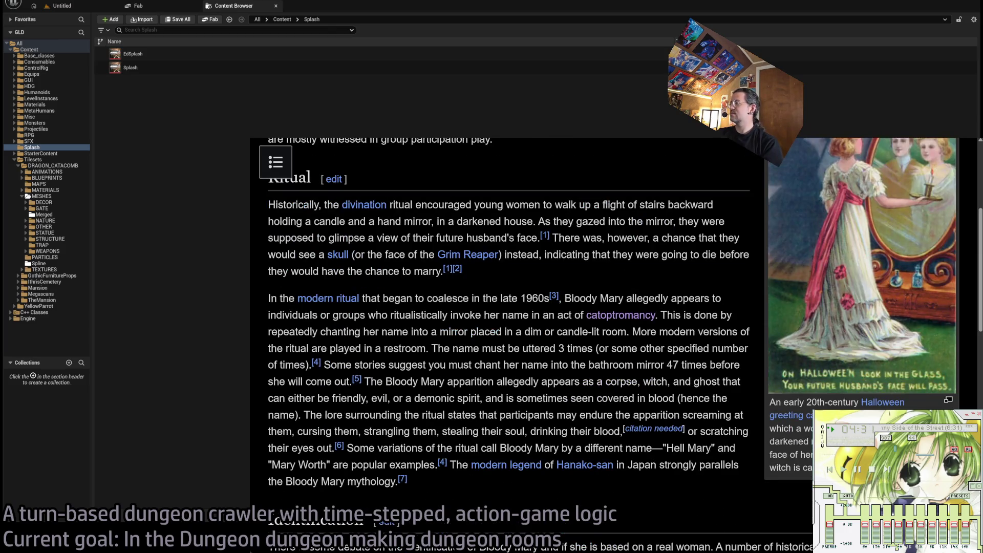
scroll(480, 144, "up", 2)
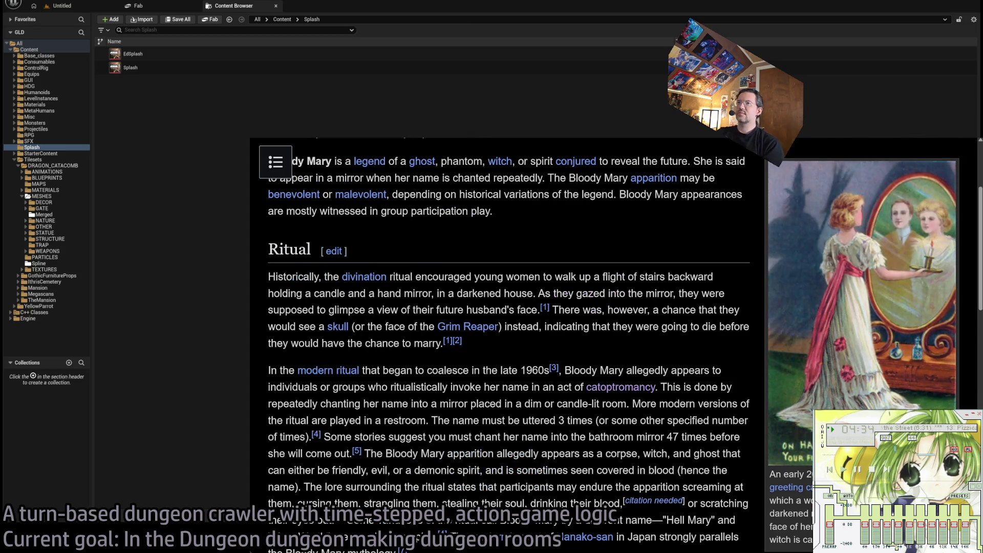
Open the linked Catoptromancy article, select its title, and switch to YouTube's Catoptromancy results
left_click(620, 387)
double_click(417, 210)
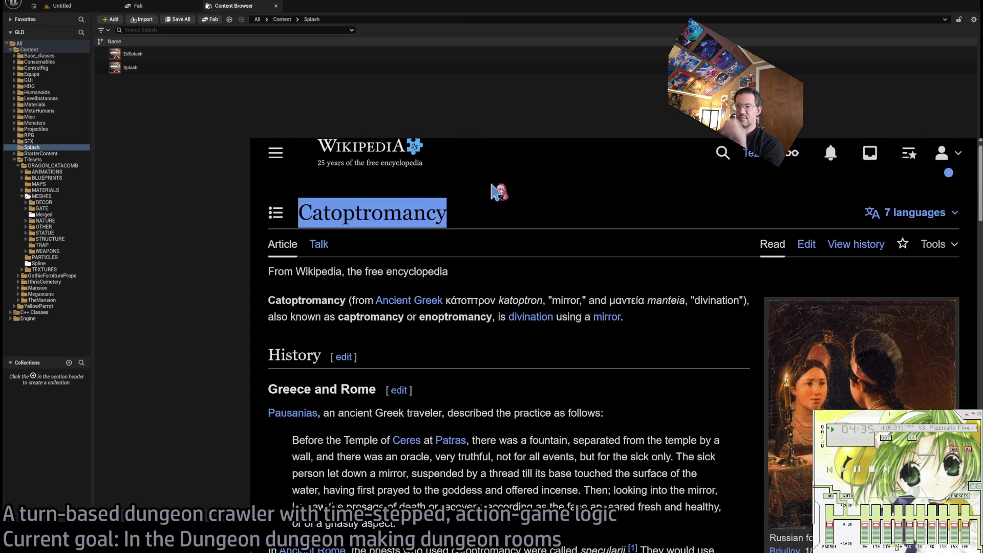
key("alt+Tab")
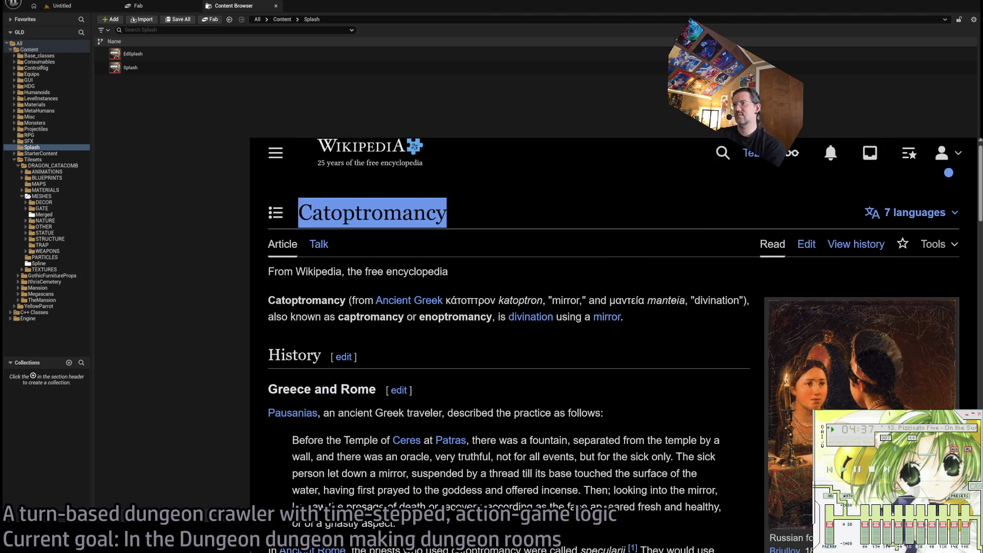
key("ctrl+Tab")
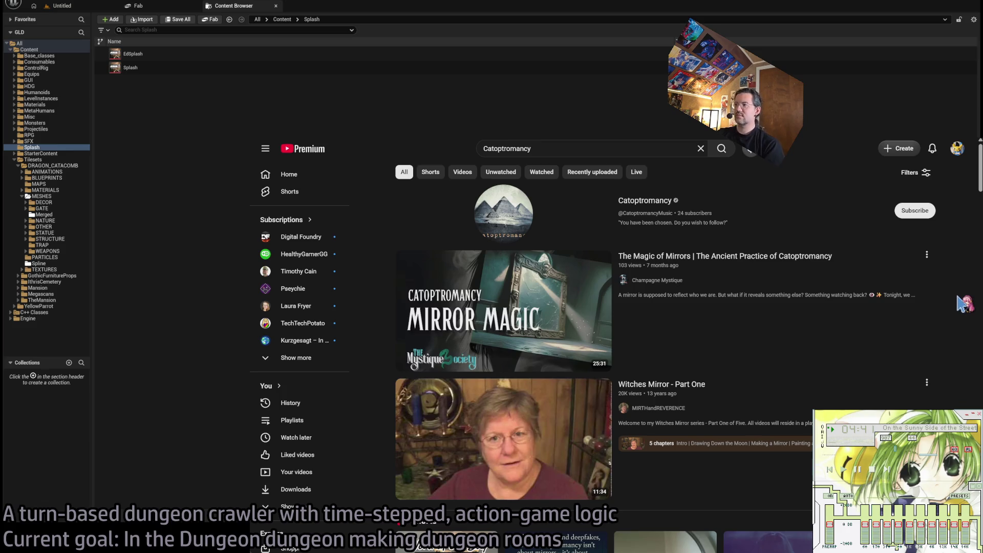
Scroll the Catoptromancy video results, preview two videos, then return to the Wikipedia tab
scroll(963, 303, "down", 10)
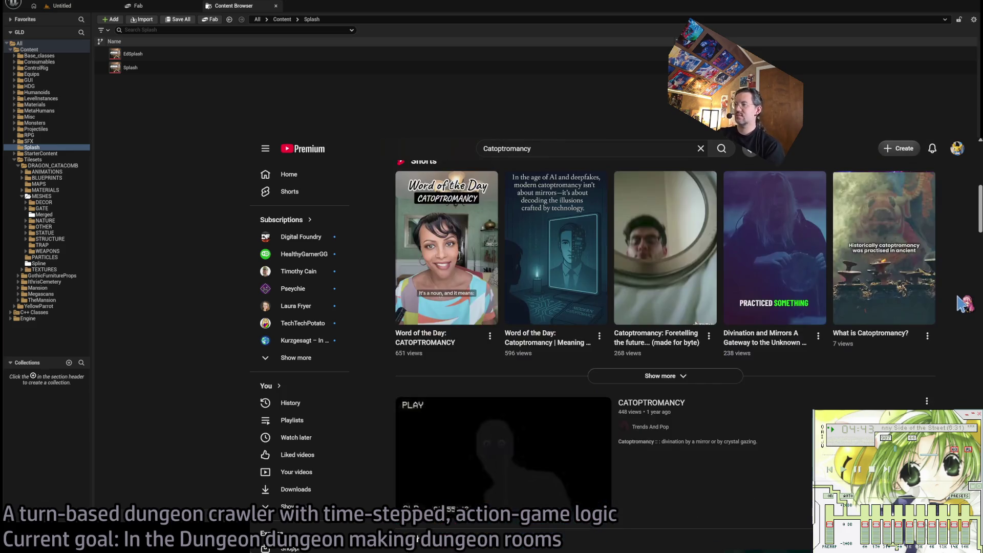
scroll(962, 299, "down", 8)
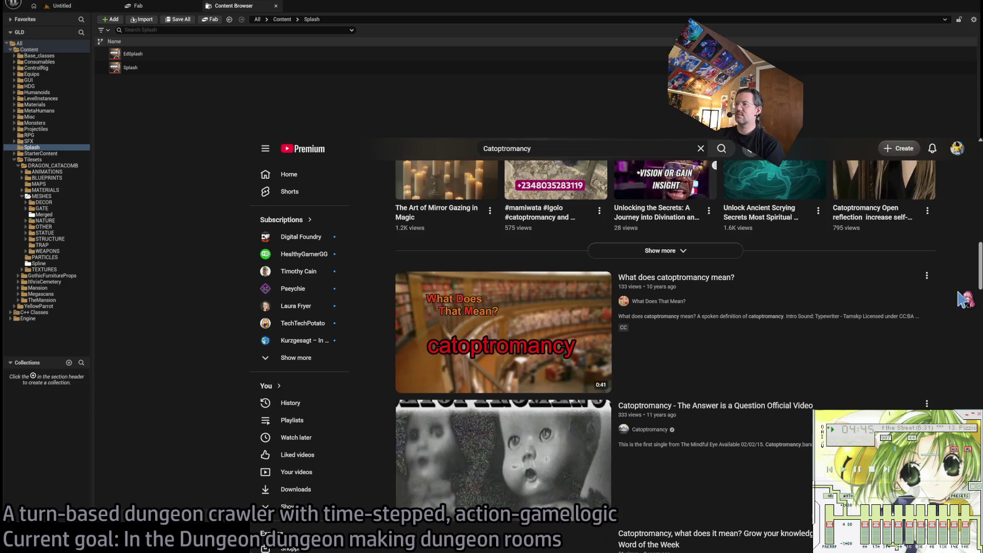
scroll(941, 302, "down", 6)
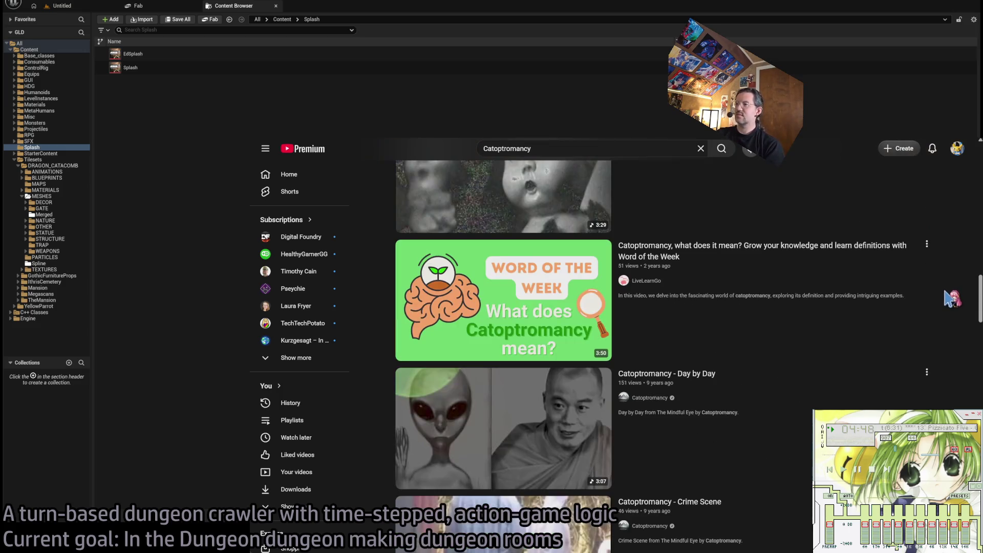
scroll(946, 297, "down", 4)
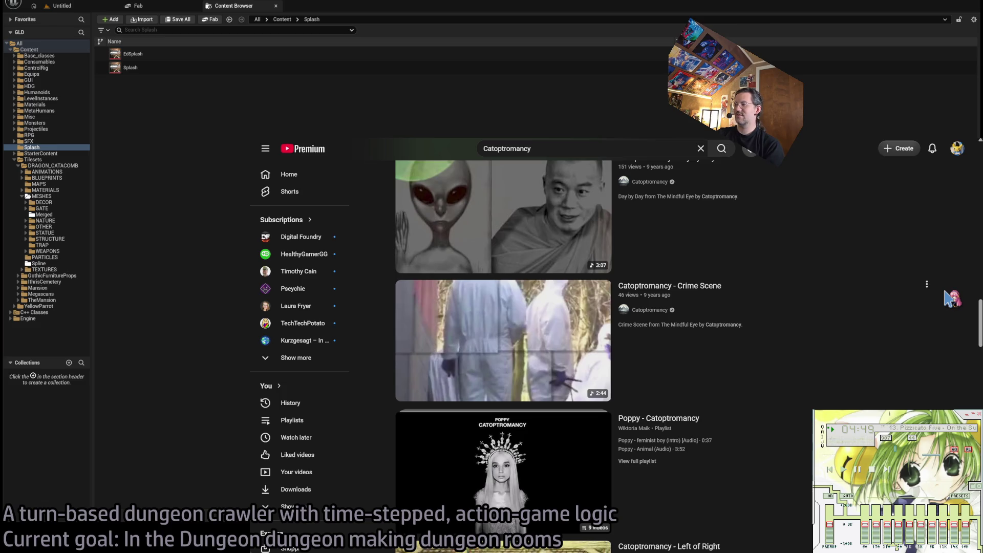
scroll(952, 299, "up", 20)
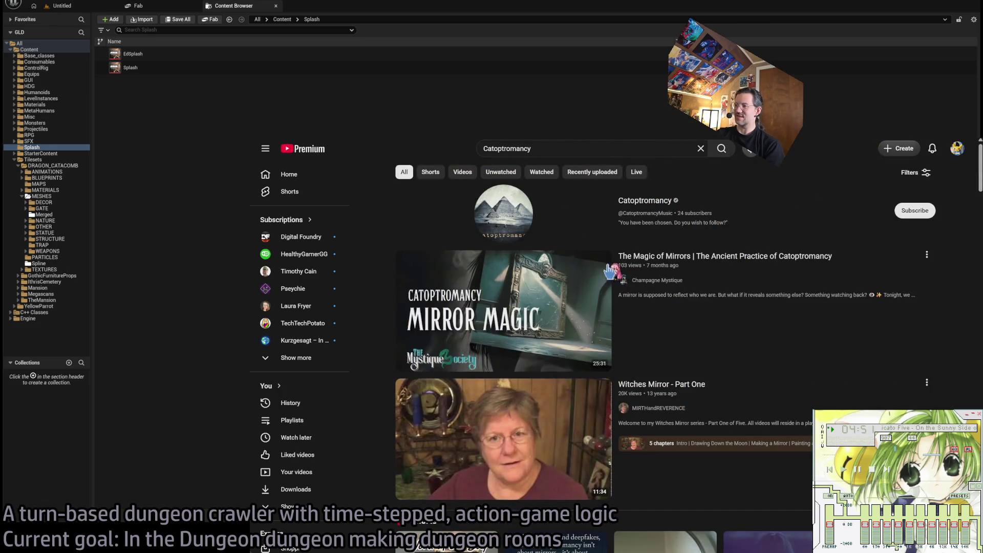
mouse_move(712, 259)
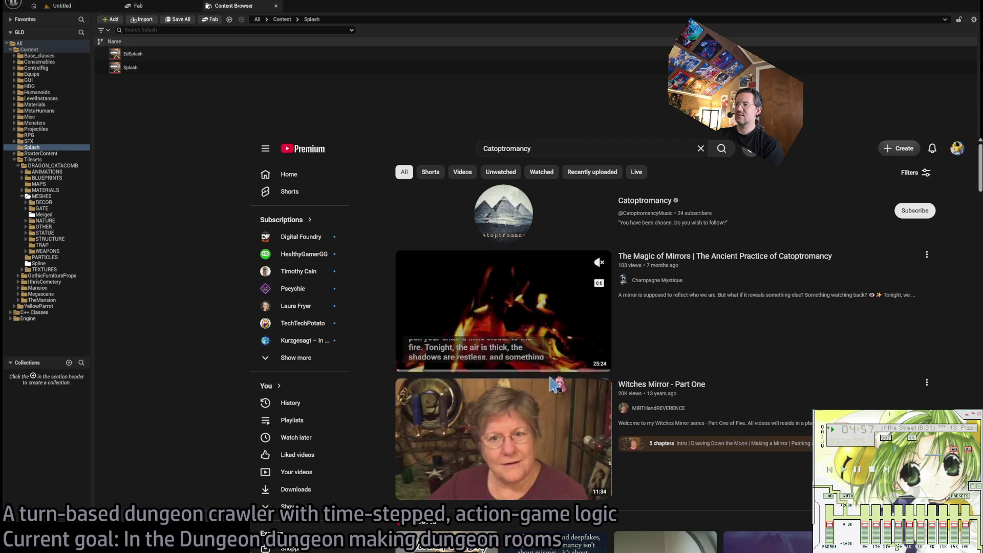
mouse_move(697, 387)
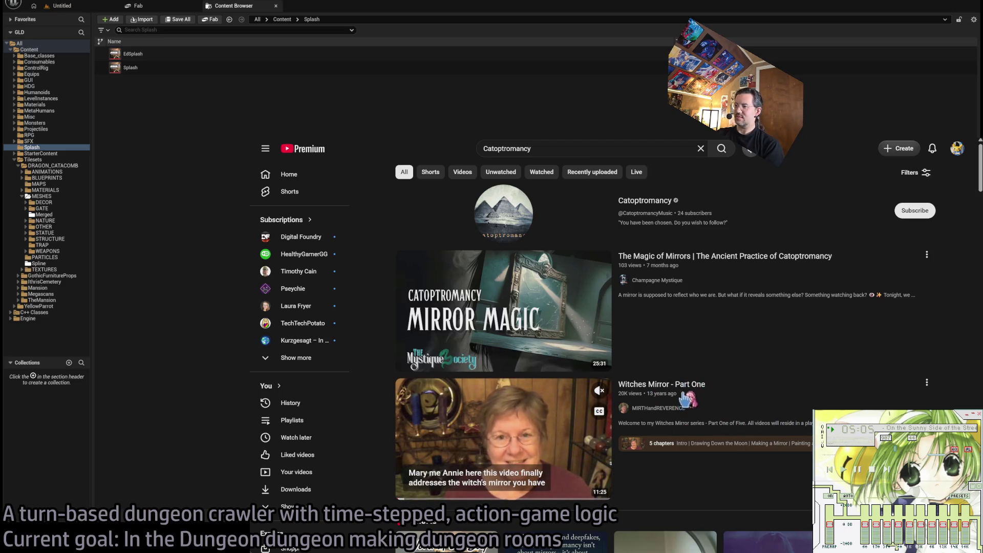
mouse_move(684, 399)
left_mouse_down()
mouse_move(680, 313)
mouse_move(914, 144)
left_mouse_up()
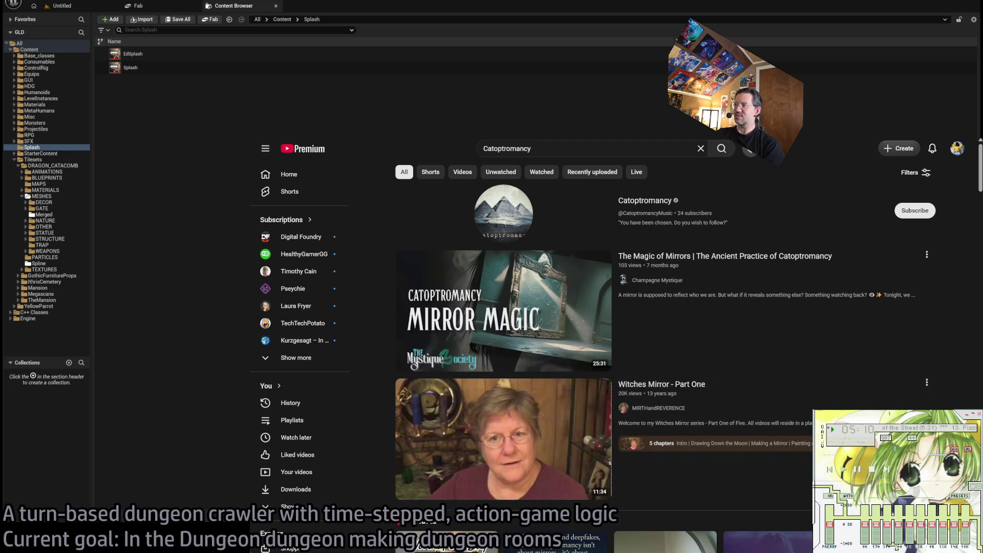
key("ctrl+Tab")
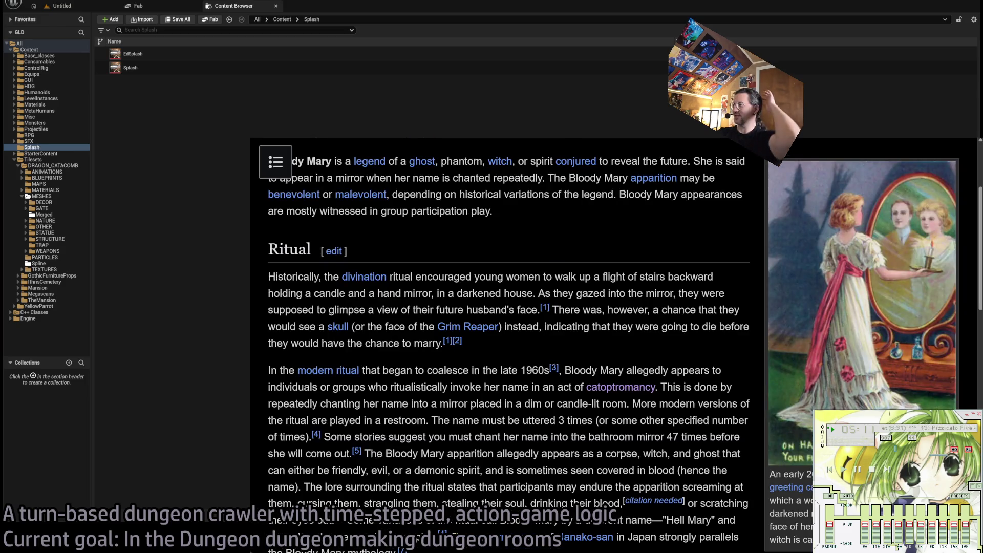
Return to the editor and browse from TheMansion folder into the YellowParrot folder contents
key("alt+Tab")
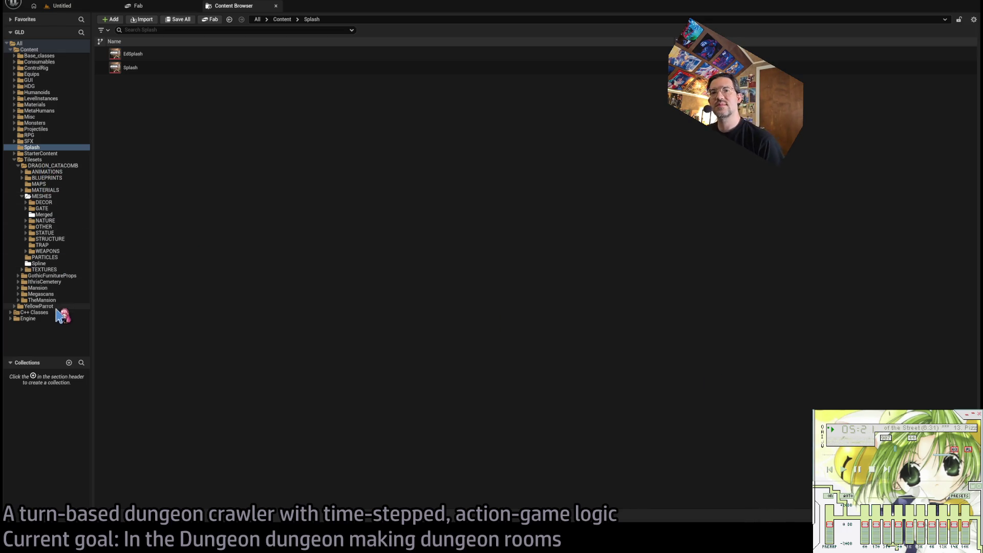
left_click(60, 300)
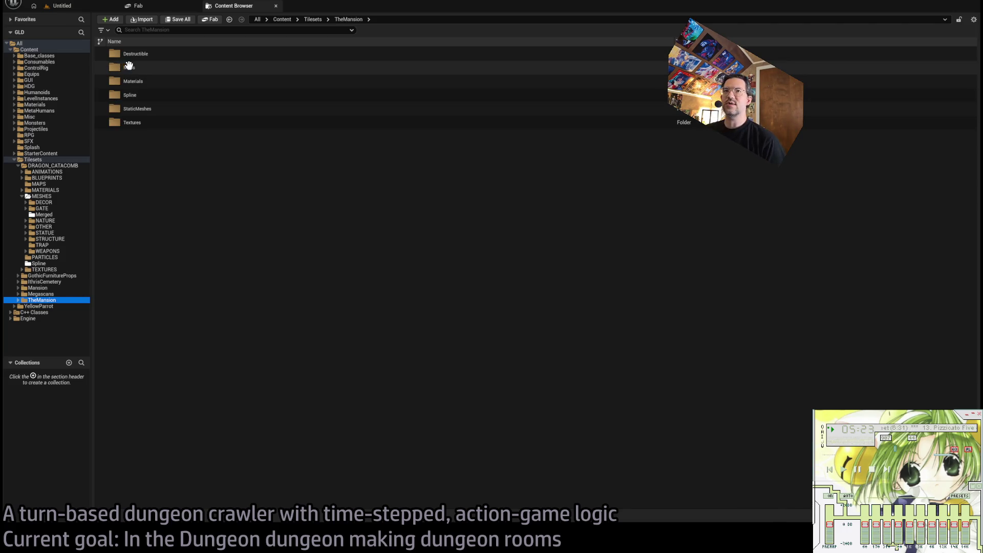
left_click(144, 68)
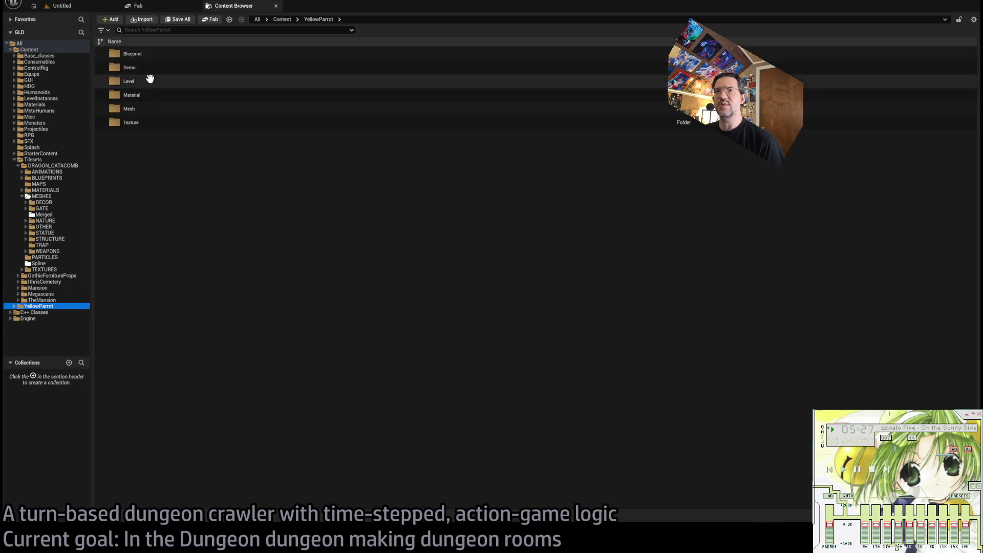
key("alt+Left")
Open L_YellowParrot in Lit mode and look toward the windows, tables and lights
double_click(146, 81)
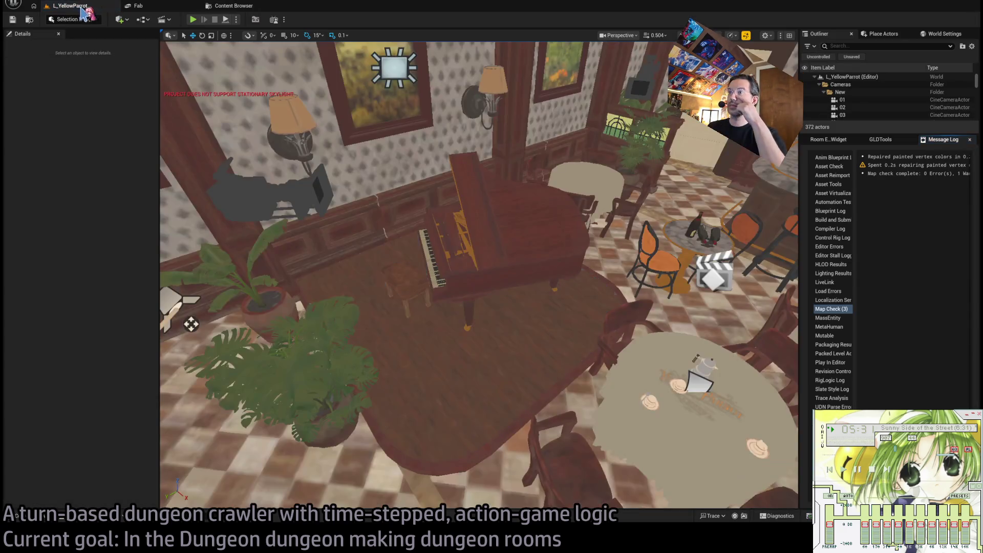
scroll(164, 335, "down", 5)
left_click_drag(460, 307, 399, 307)
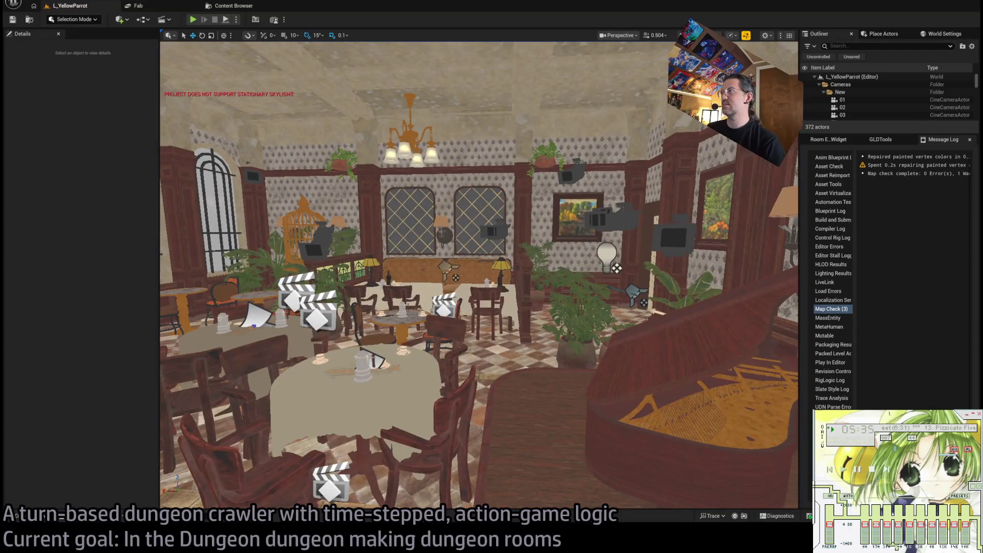
key("alt+4")
left_click_drag(621, 99, 486, 99)
mouse_move(479, 276)
left_mouse_down()
mouse_move(589, 284)
mouse_move(478, 192)
mouse_move(502, 215)
mouse_move(512, 256)
left_mouse_up()
Delete a rect light, restore it with undo, and fly toward the chandelier
left_click(351, 231)
key("Delete")
key("ctrl+z")
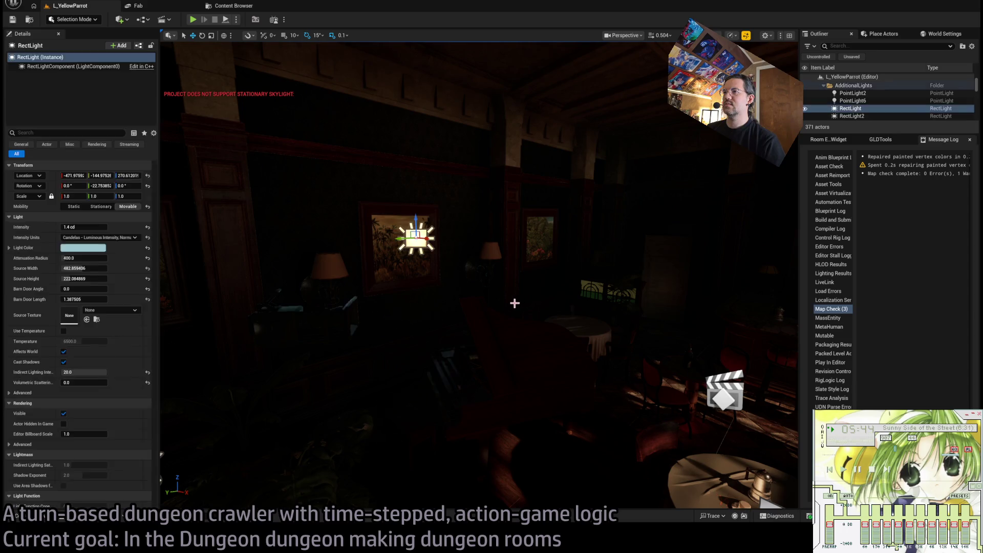
key("ctrl+y")
key("ctrl+z")
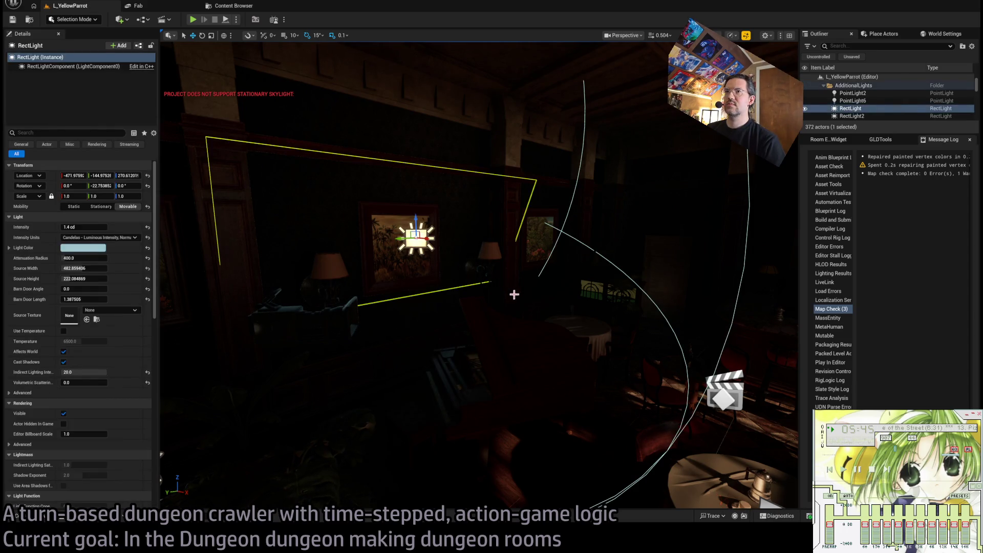
mouse_move(461, 256)
left_mouse_down()
mouse_move(430, 267)
mouse_move(450, 245)
mouse_move(450, 276)
mouse_move(323, 271)
left_mouse_up()
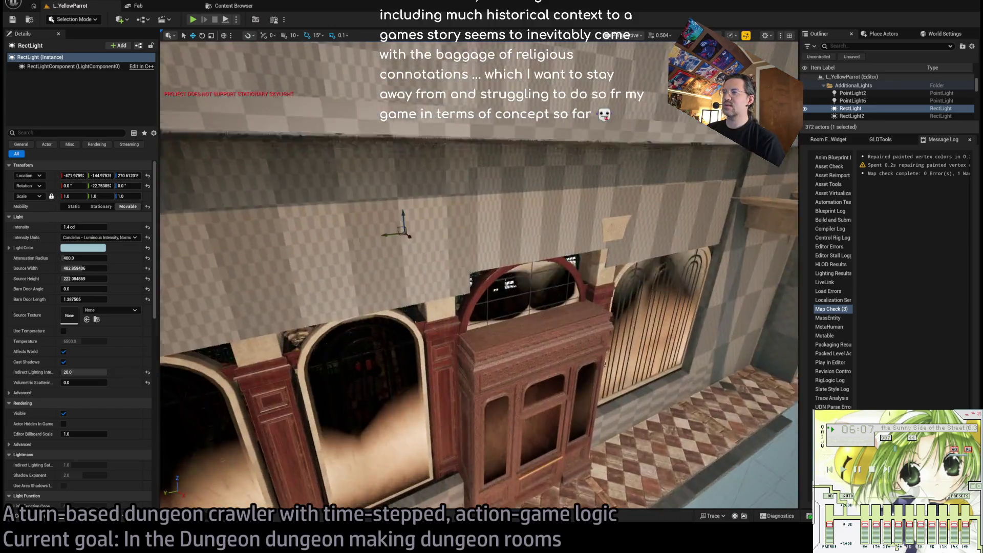
Delete the Box39 light blocker, restore it with undo, and frame it
left_click_drag(322, 271, 312, 271)
key("Delete")
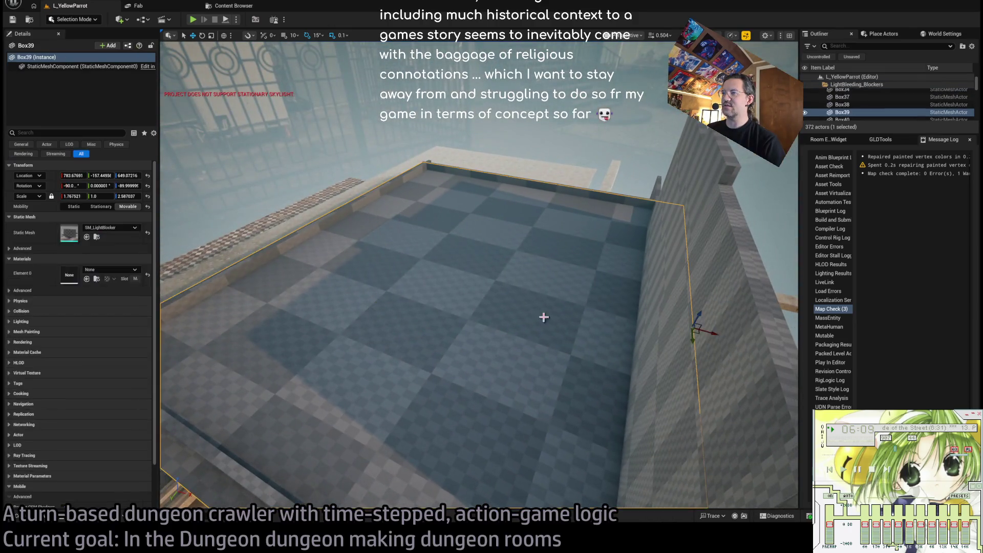
left_click_drag(500, 177, 507, 303)
key("ctrl+z")
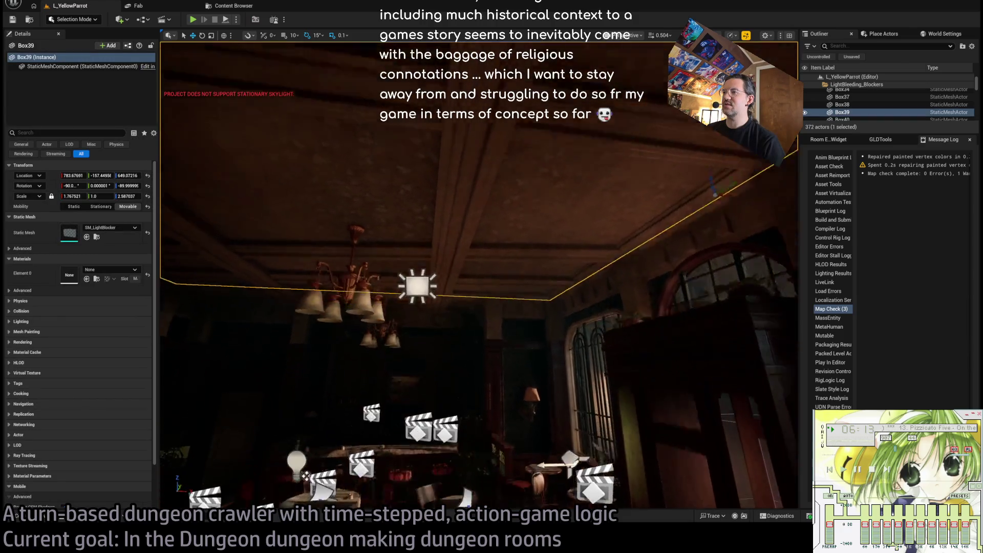
key("f")
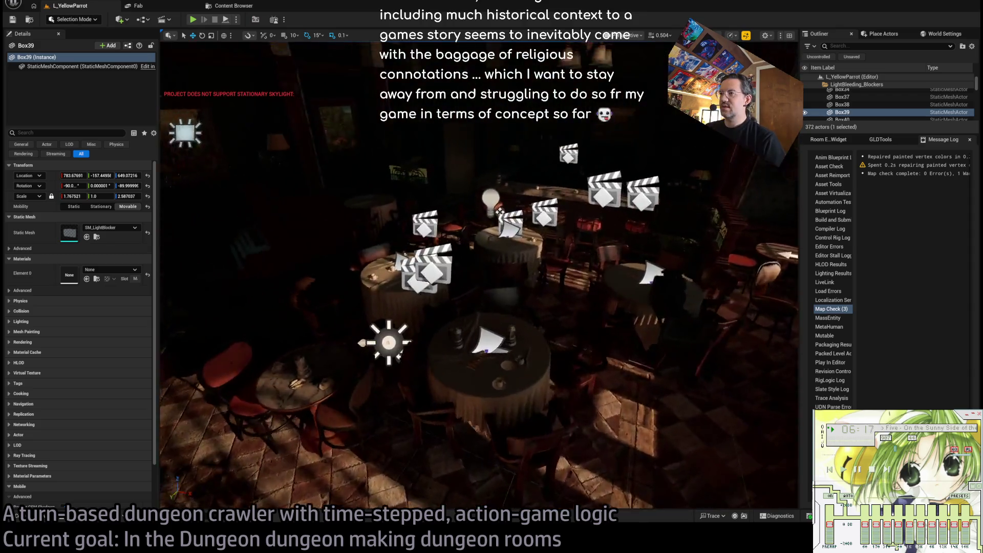
Select the BO_Beam15 pillar, then the BO_WallsBack2 wall panel, and pull the view back
left_click_drag(499, 210, 500, 189)
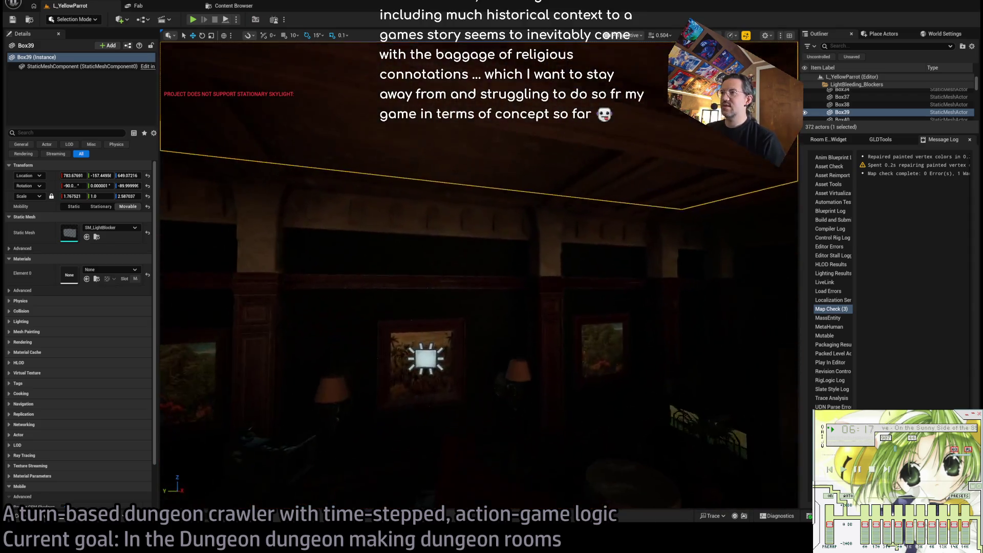
left_click(452, 277)
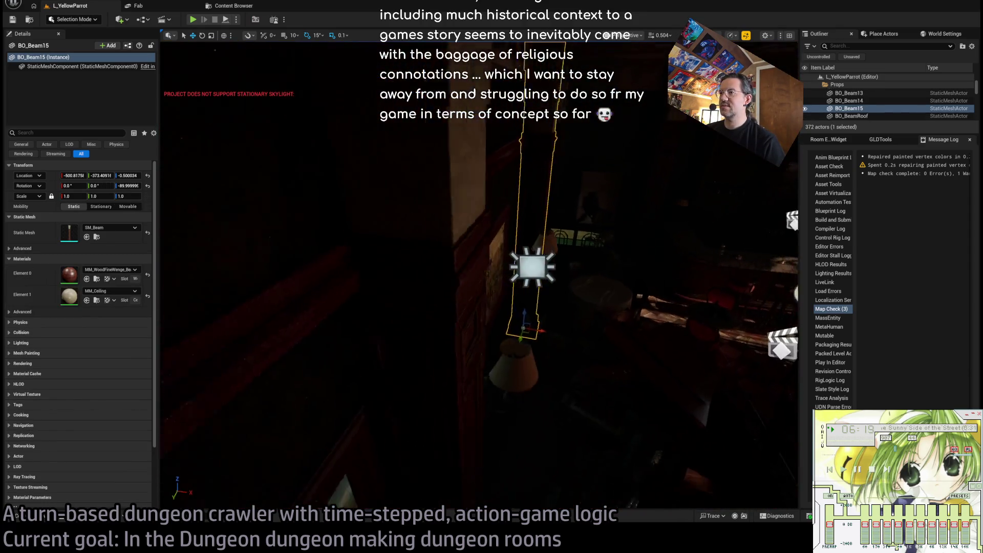
left_click(398, 217)
mouse_move(532, 269)
left_mouse_down()
mouse_move(476, 292)
mouse_move(574, 292)
left_mouse_up()
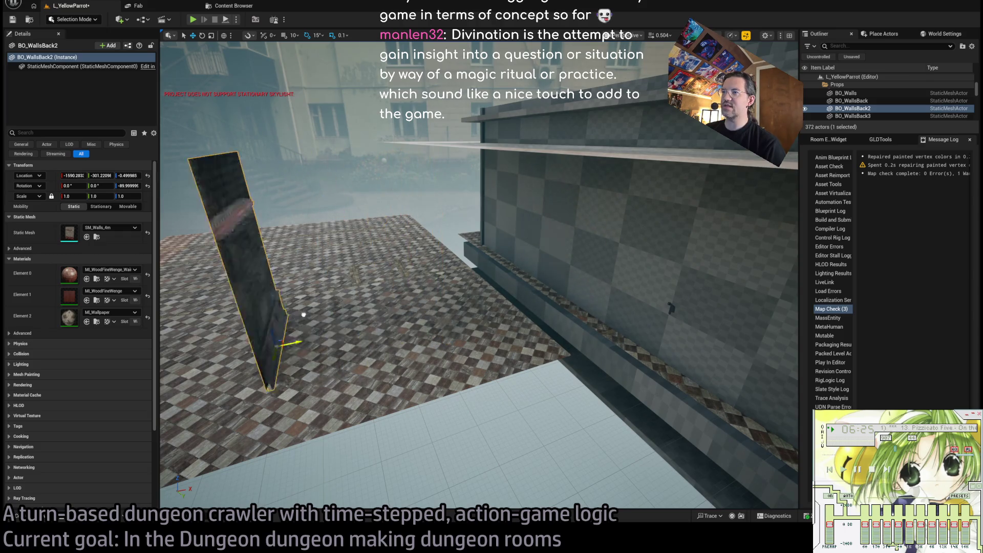
Frame BO_WallsBack2 and fly past the checkered wall and arched window
key("f")
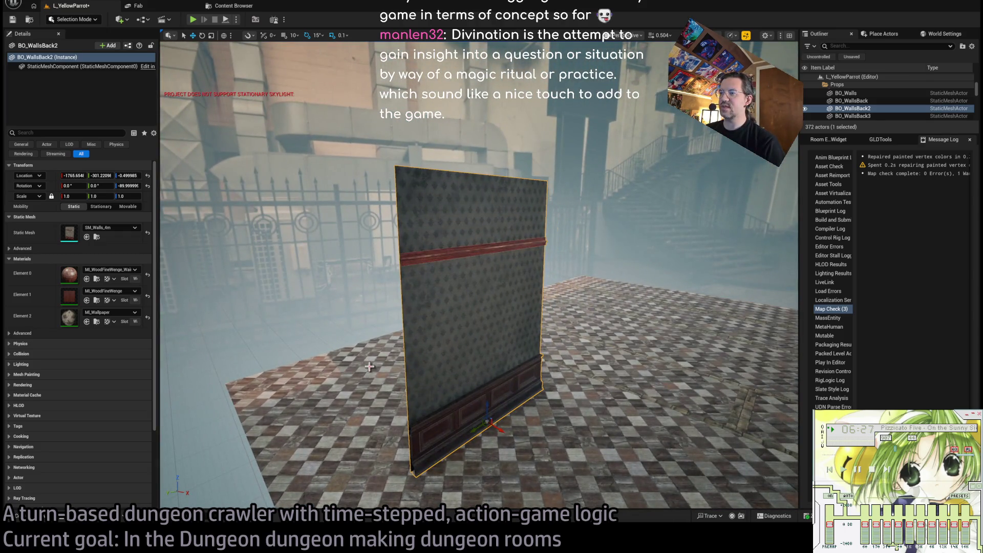
mouse_move(369, 366)
left_mouse_down()
mouse_move(369, 375)
mouse_move(367, 353)
mouse_move(354, 353)
mouse_move(410, 368)
mouse_move(410, 353)
mouse_move(379, 310)
mouse_move(394, 307)
mouse_move(383, 315)
mouse_move(359, 302)
left_mouse_up()
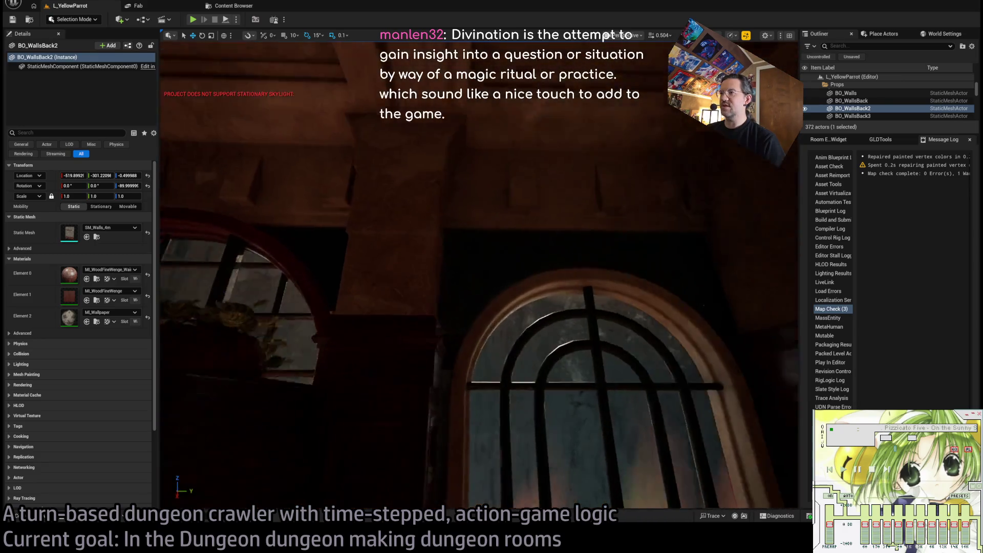
left_click_drag(412, 357, 412, 357)
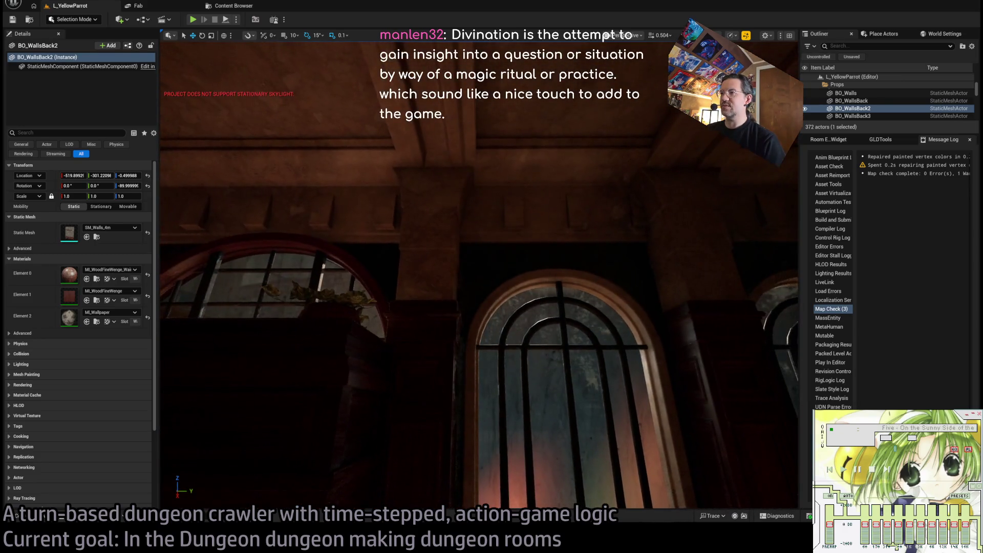
Delete the wall panel, undo to restore BO_WallsRight1, and sweep the view to the wall
key("Delete")
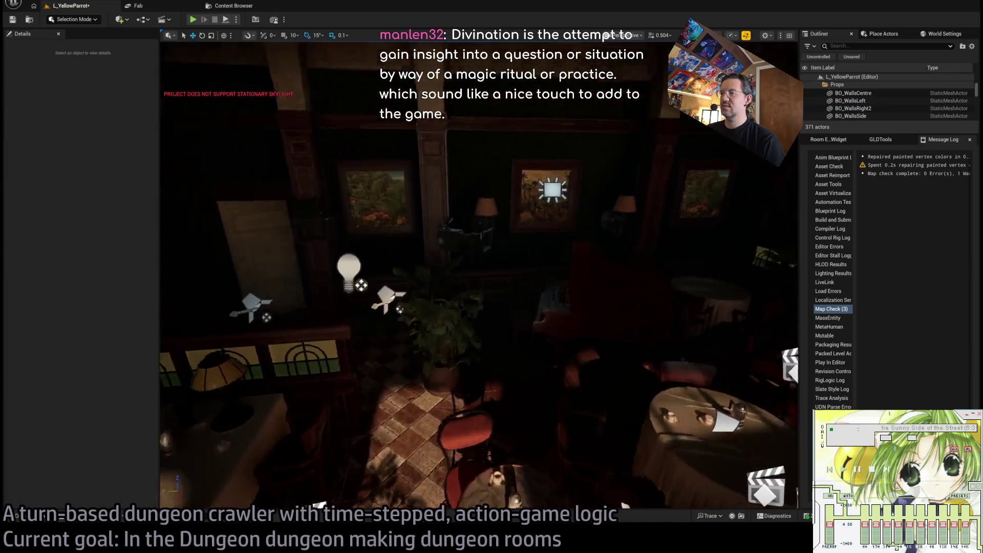
key("ctrl+z")
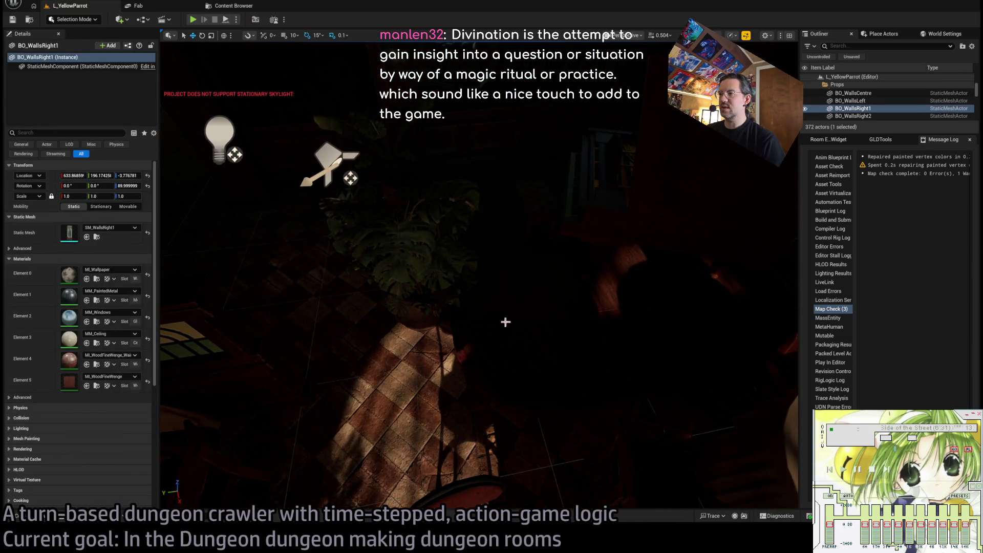
left_click_drag(505, 322, 505, 321)
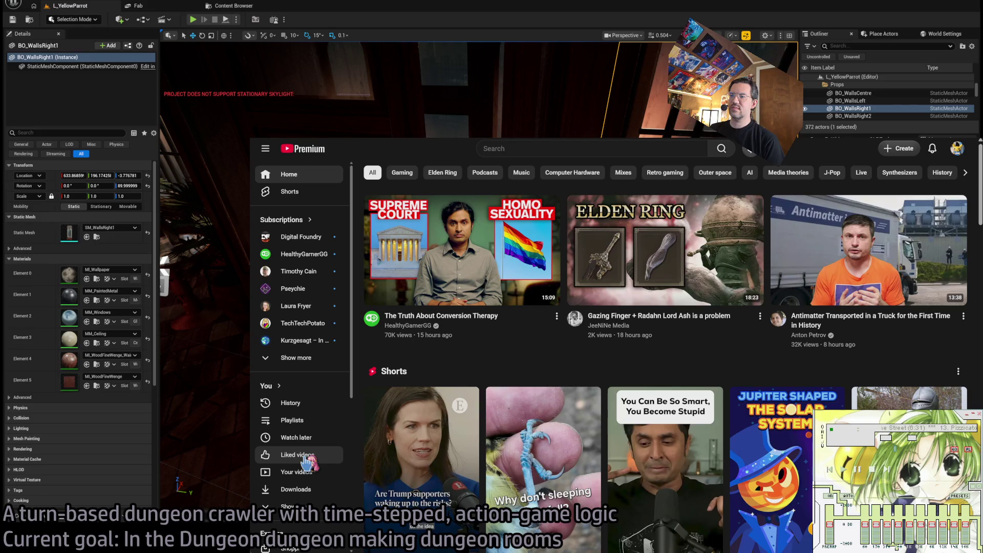
Search YouTube for 'moi meme moitie' and play the Lily Cross Lace Long One-piece Dress Short
left_click(585, 149)
type("mo")
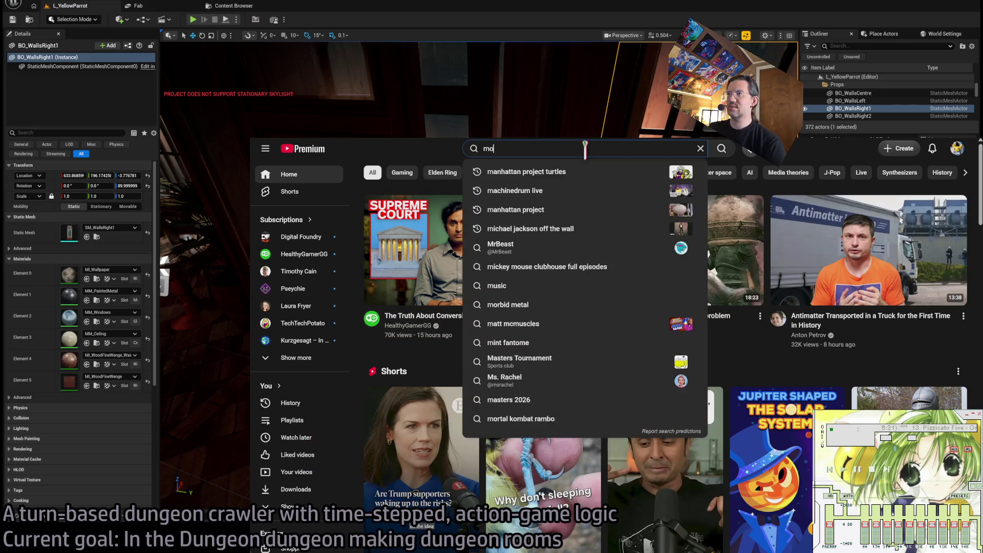
type("i meme moitie")
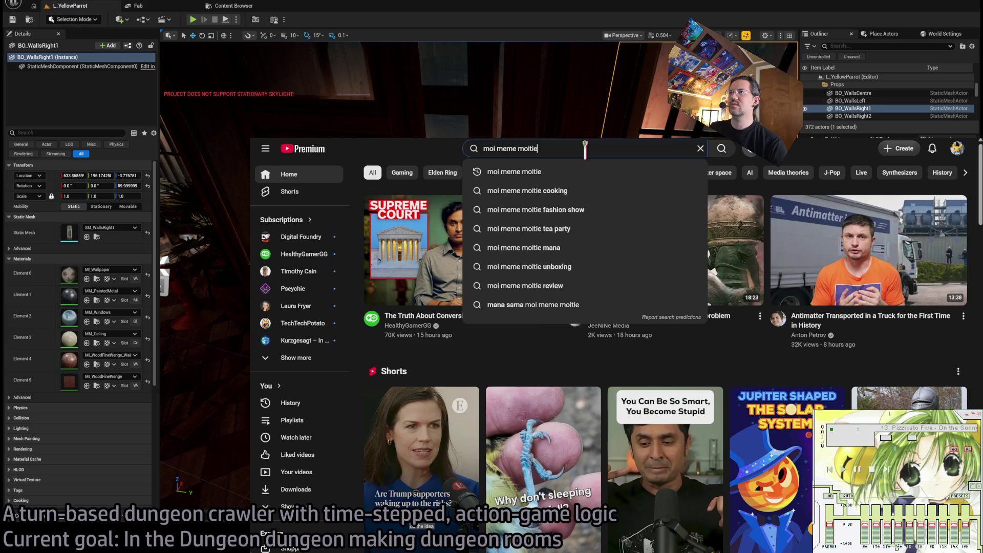
key("Return")
scroll(752, 298, "down", 3)
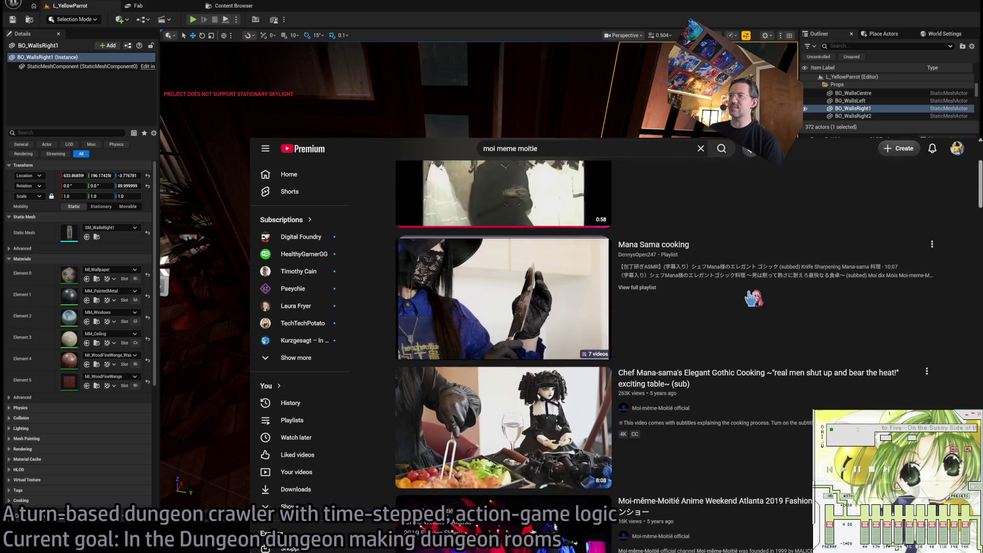
scroll(752, 298, "down", 12)
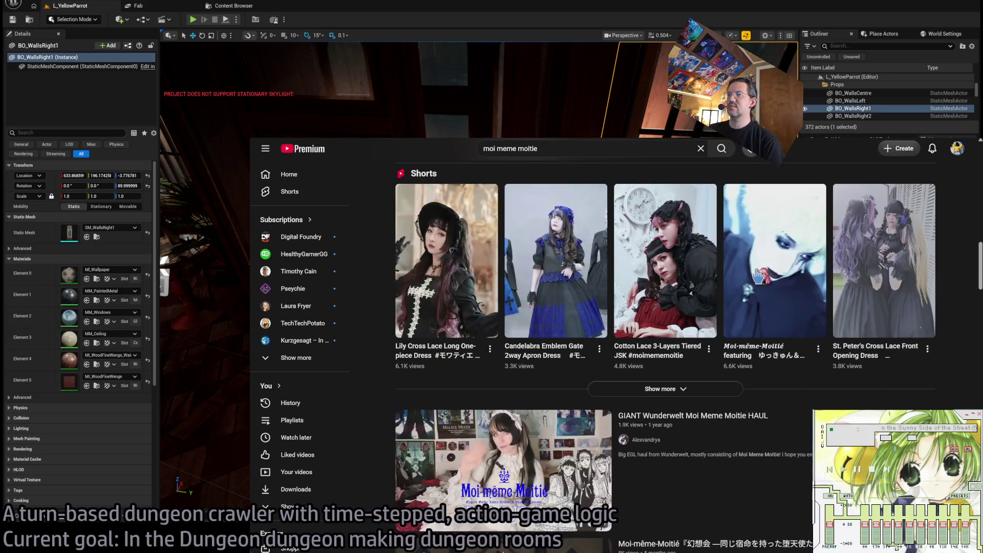
left_click(426, 243)
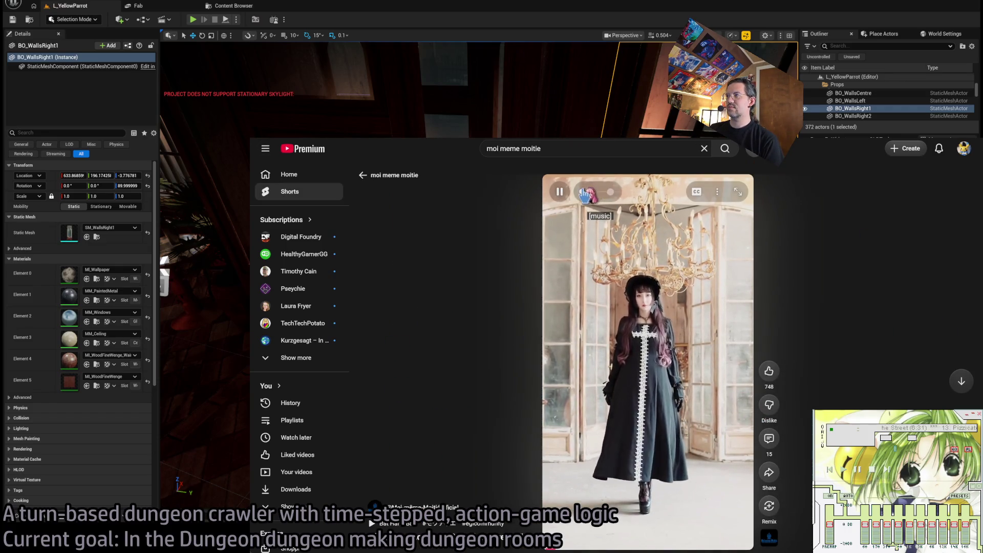
Mute the Lily Cross Lace Long One-piece Dress Short while it plays
left_click(584, 193)
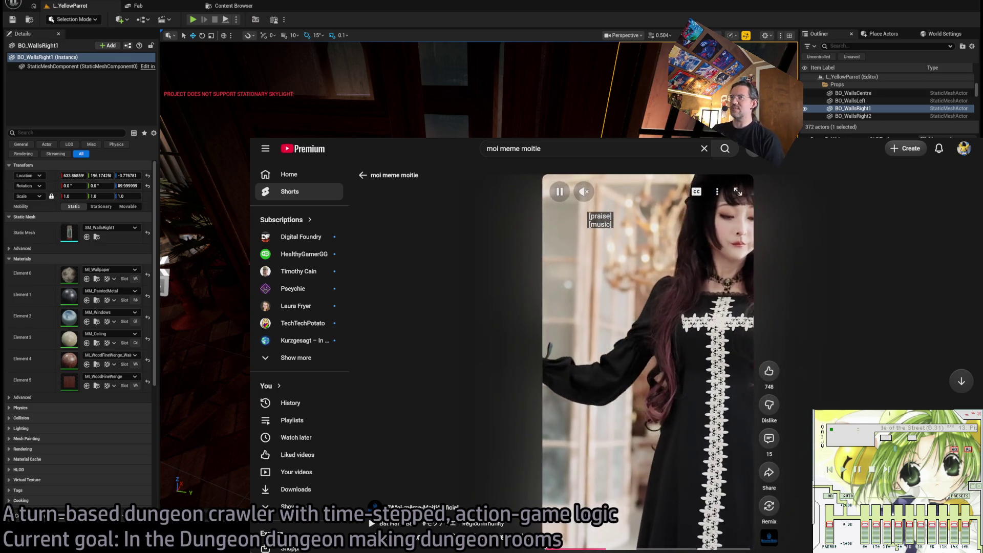
Go back to the 'moi meme moitie' search results and browse through them
key("alt+Left")
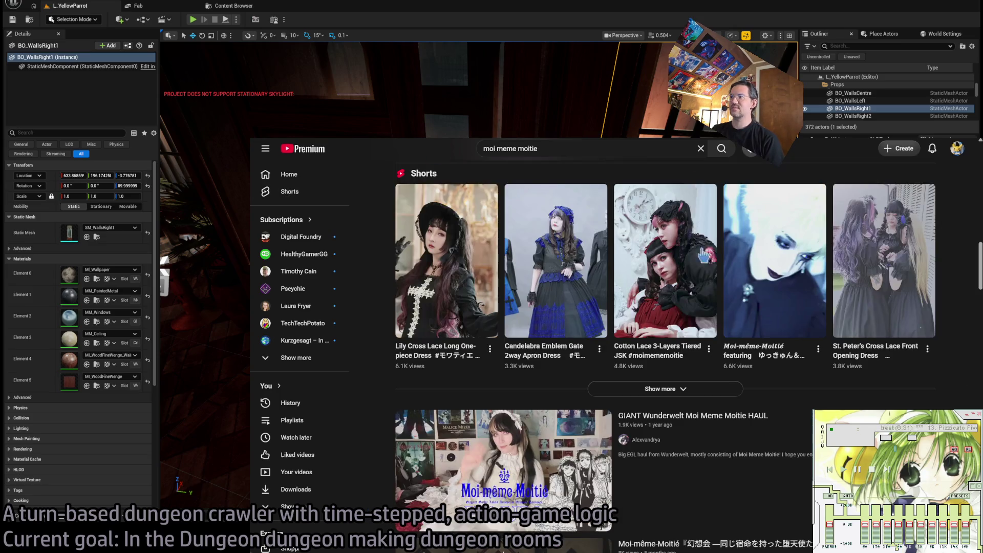
scroll(965, 389, "up", 5)
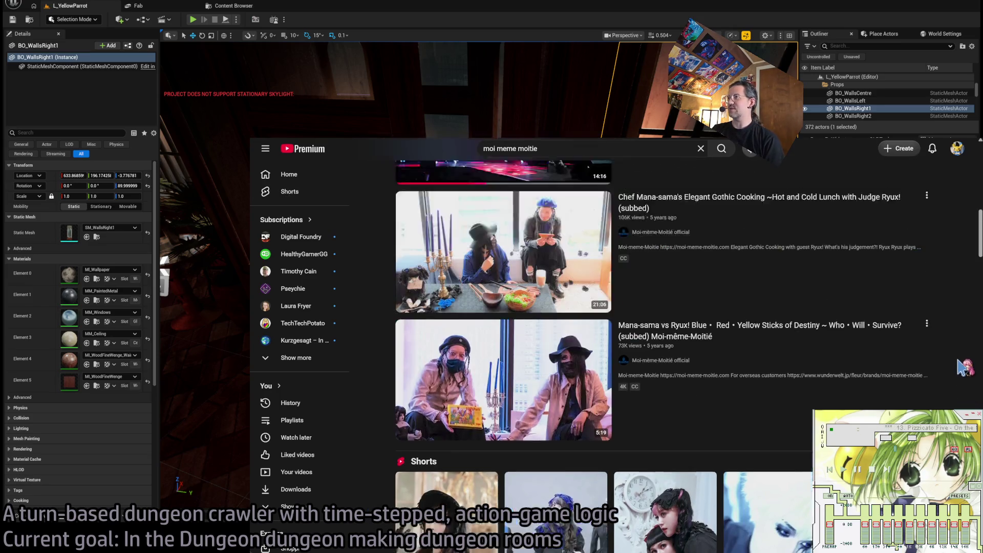
scroll(965, 367, "down", 7)
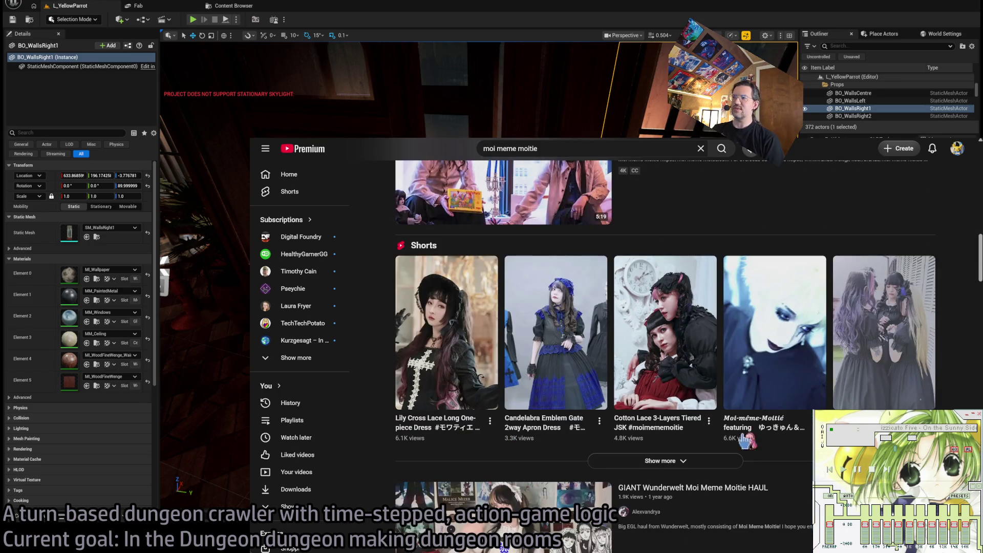
scroll(971, 358, "up", 3)
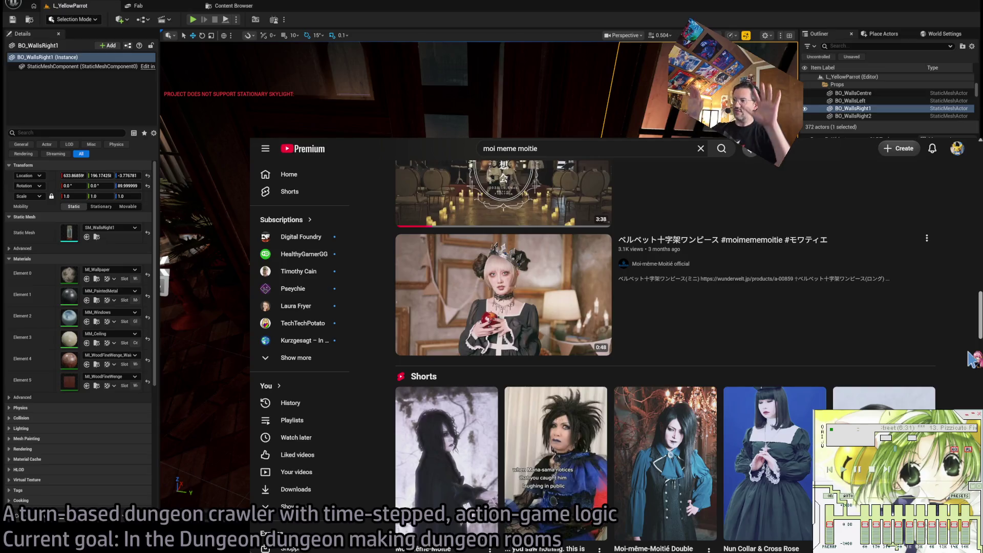
scroll(971, 359, "up", 2)
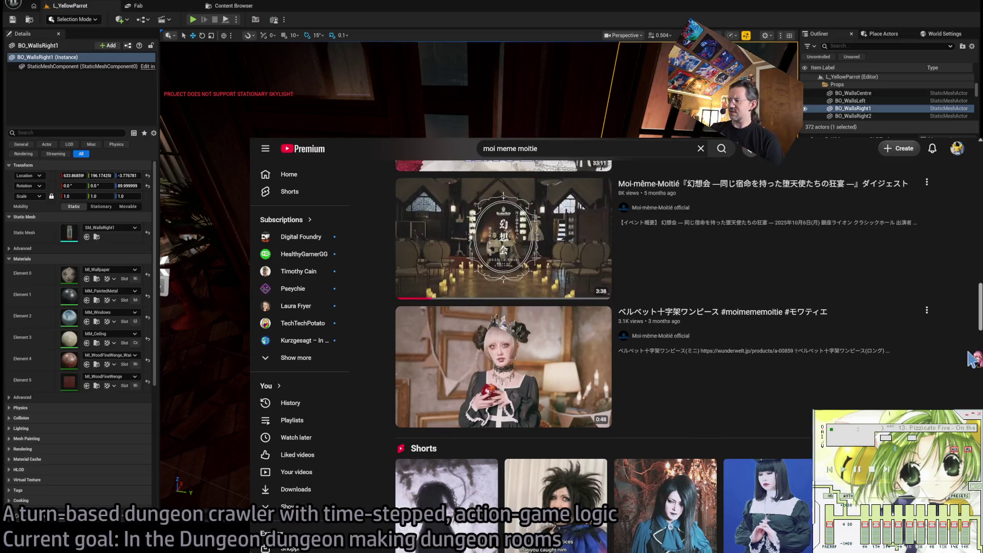
scroll(971, 358, "down", 3)
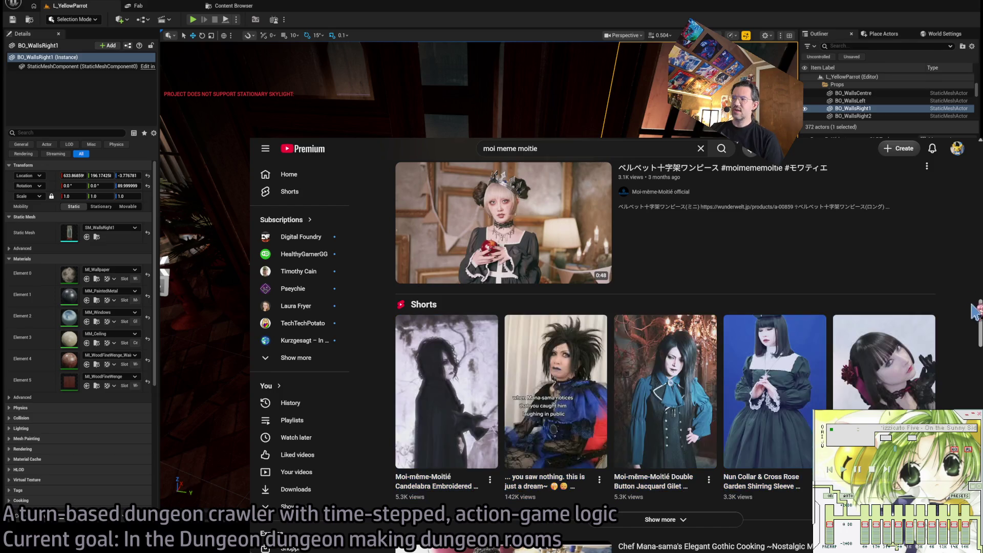
Watch another Short from the results, then switch back to the Unreal Editor
left_click(908, 383)
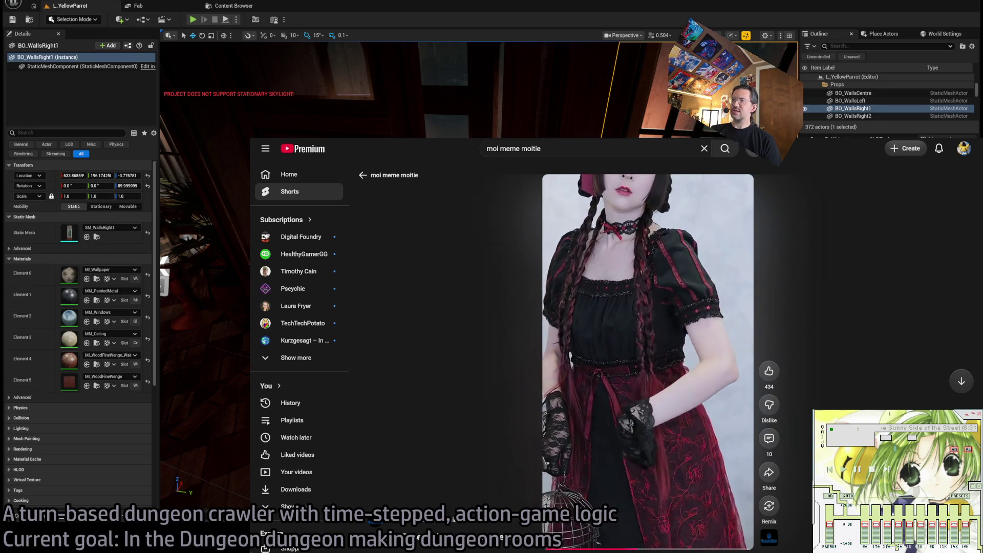
key("alt+Left")
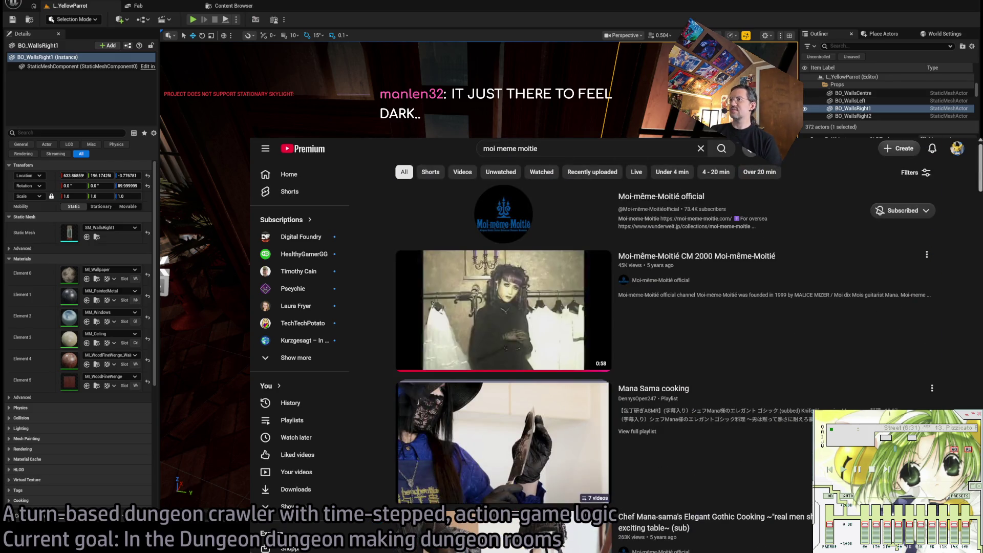
key("alt+Tab")
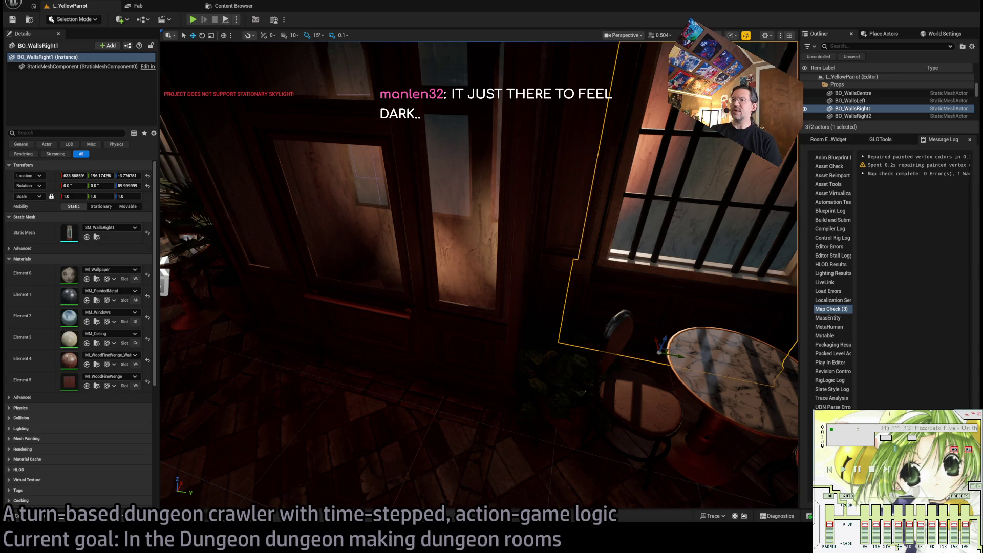
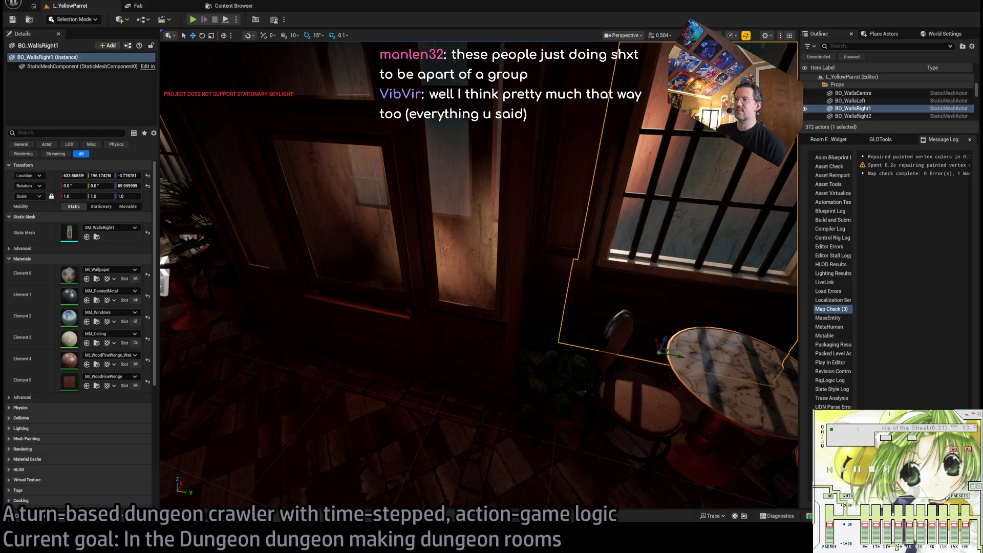
Click the cabinet and ceiling trim, ending with the BO_Beam beside the window selected
key("s")
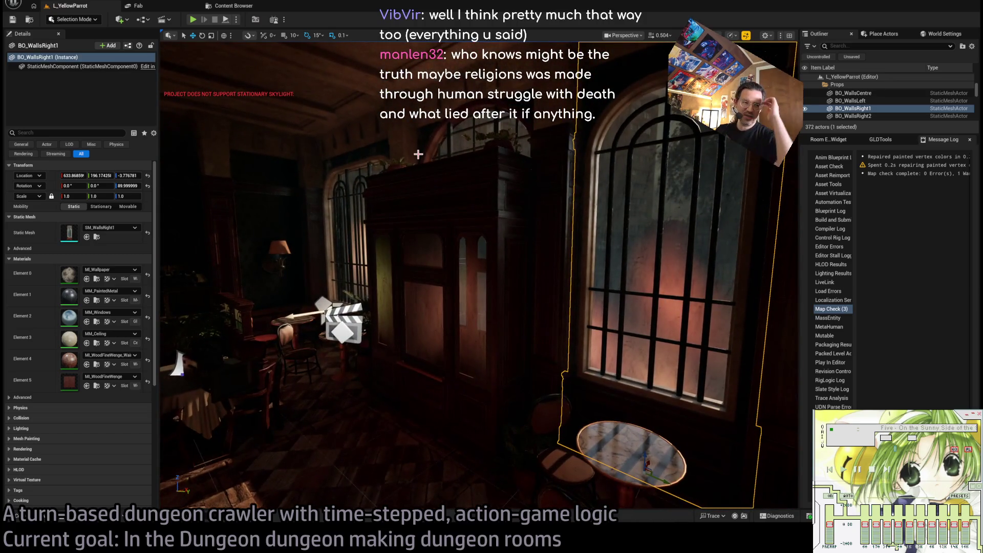
left_click(489, 213)
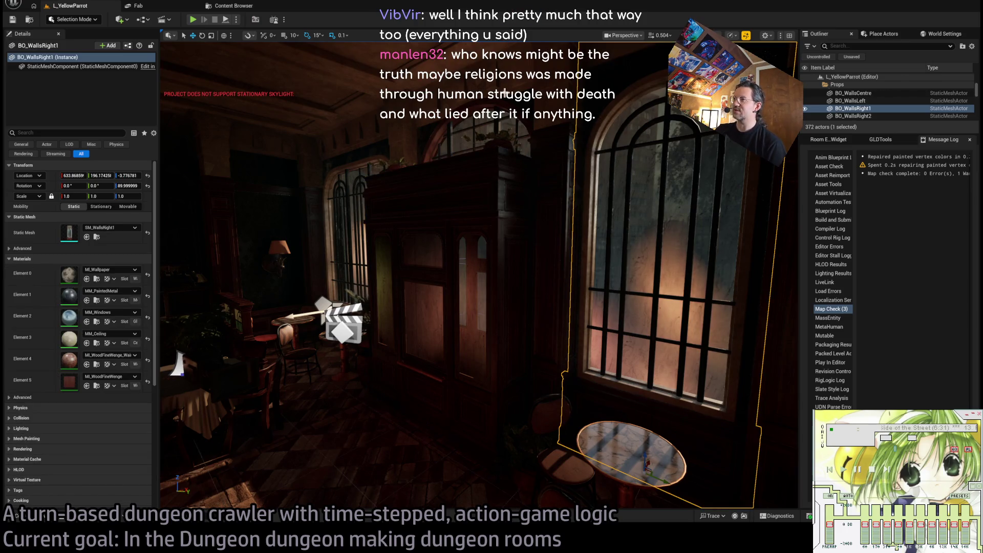
left_click(507, 66)
left_click(397, 139)
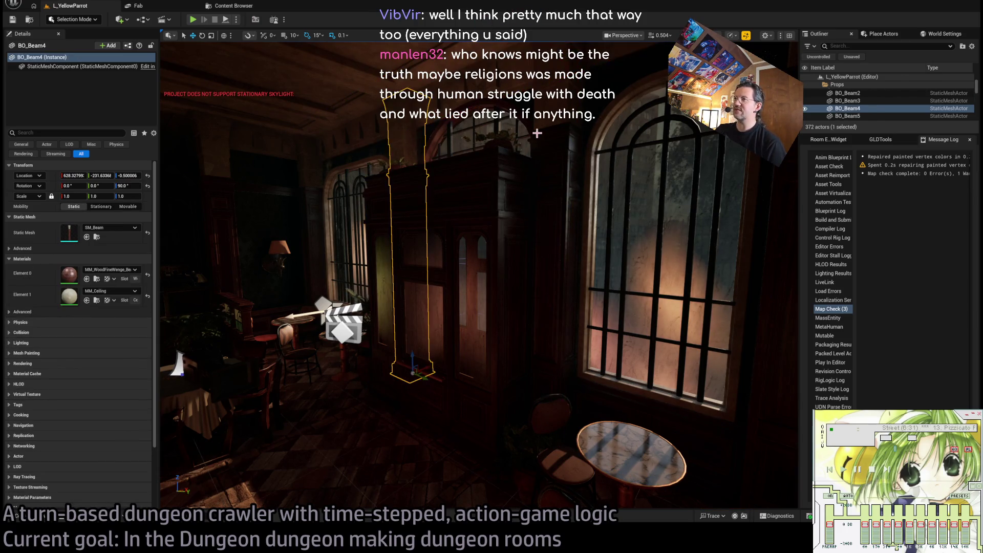
left_click(536, 133)
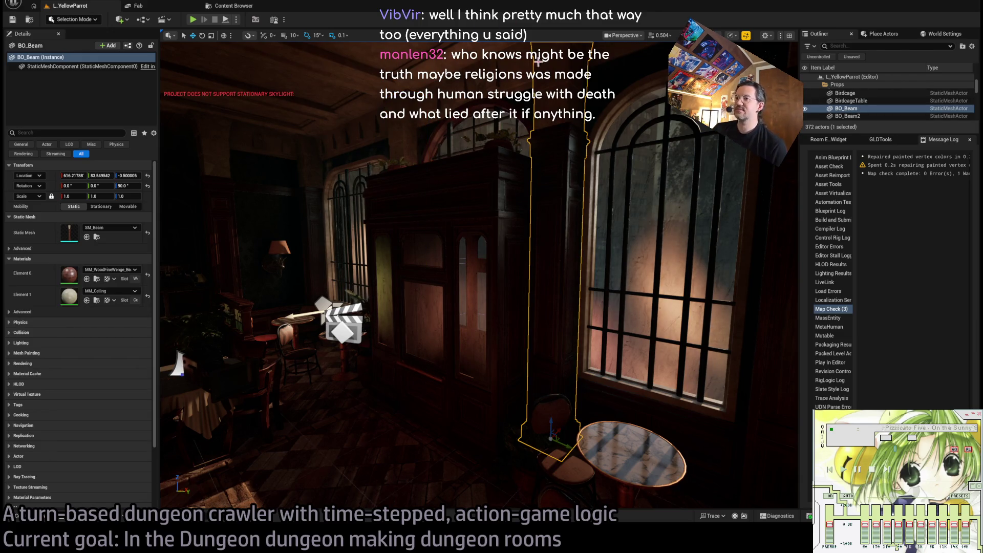
mouse_move(476, 256)
left_mouse_down()
mouse_move(476, 318)
mouse_move(496, 348)
mouse_move(496, 276)
mouse_move(492, 340)
left_mouse_up()
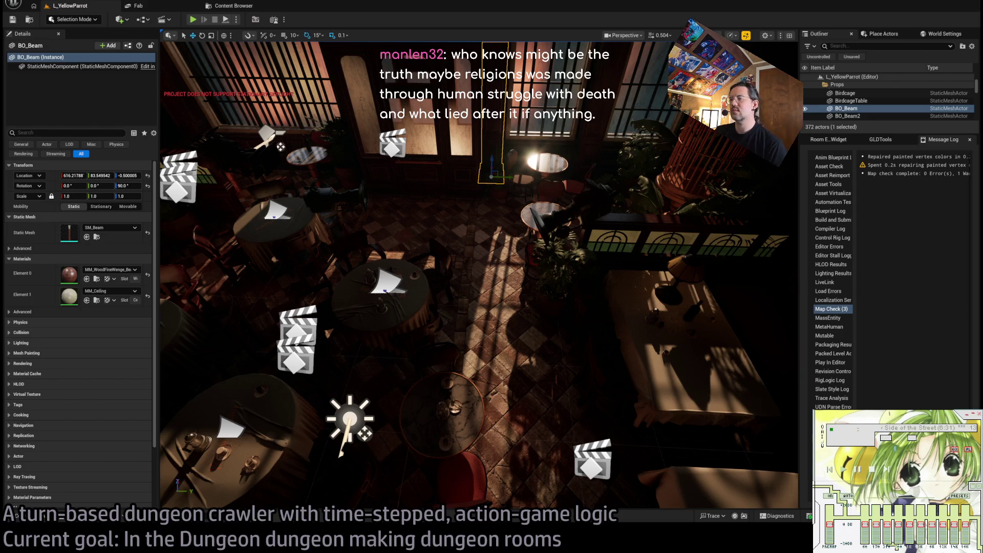
Frame the selected BO_Beam front-on in the viewport with F
key("f")
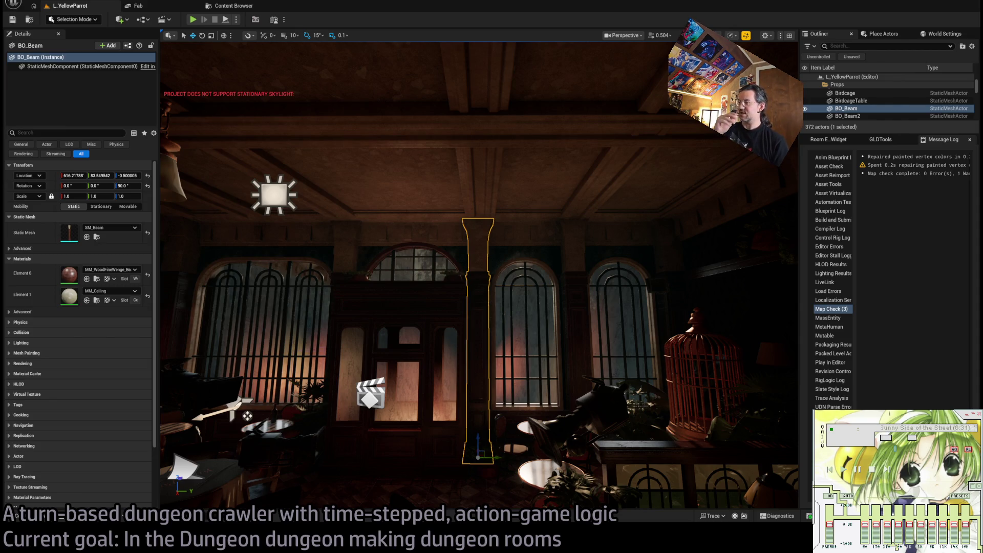
Orbit overhead, refocus on BO_Beam, then tilt down over the café tables and wall pictures
mouse_move(478, 276)
left_mouse_down()
mouse_move(479, 363)
mouse_move(451, 330)
mouse_move(422, 320)
mouse_move(422, 305)
mouse_move(421, 322)
mouse_move(421, 303)
mouse_move(420, 330)
mouse_move(415, 256)
mouse_move(660, 338)
left_mouse_up()
key("f")
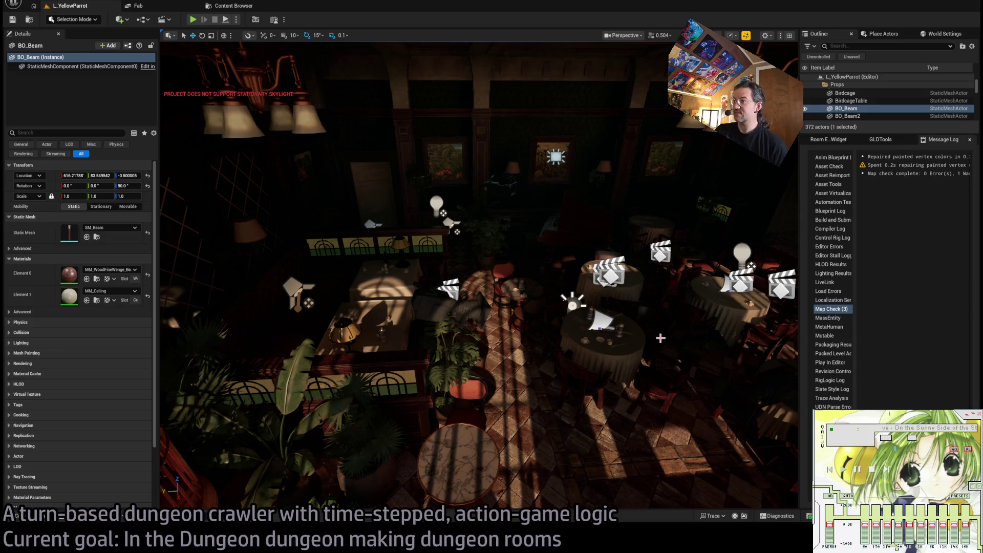
scroll(660, 337, "up", 5)
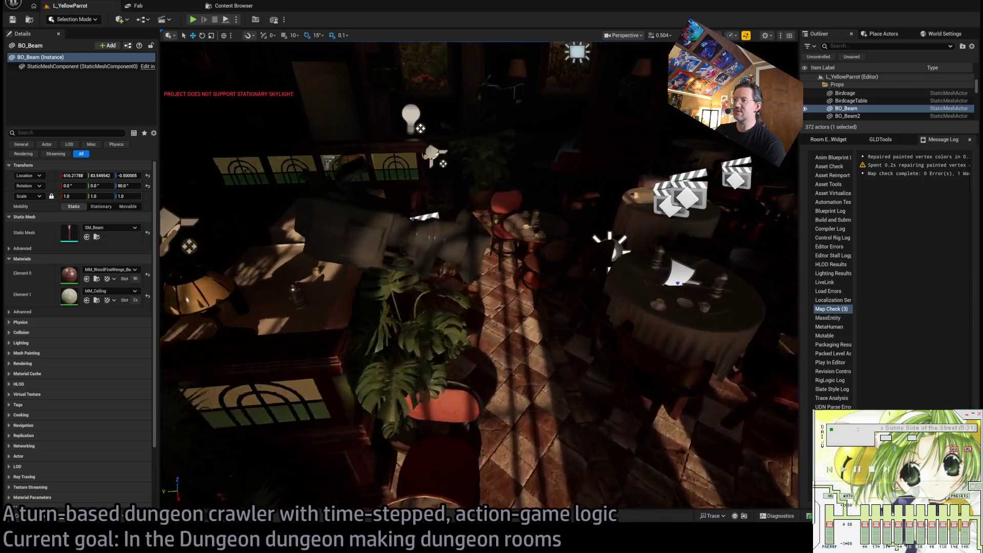
scroll(479, 277, "up", 5)
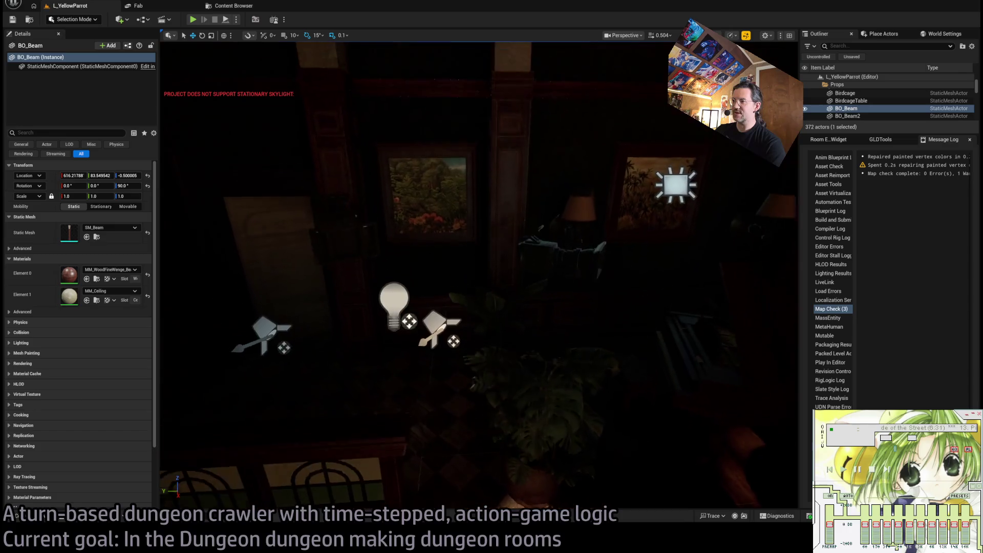
mouse_move(531, 419)
left_mouse_down()
mouse_move(517, 430)
mouse_move(522, 440)
mouse_move(531, 430)
left_mouse_up()
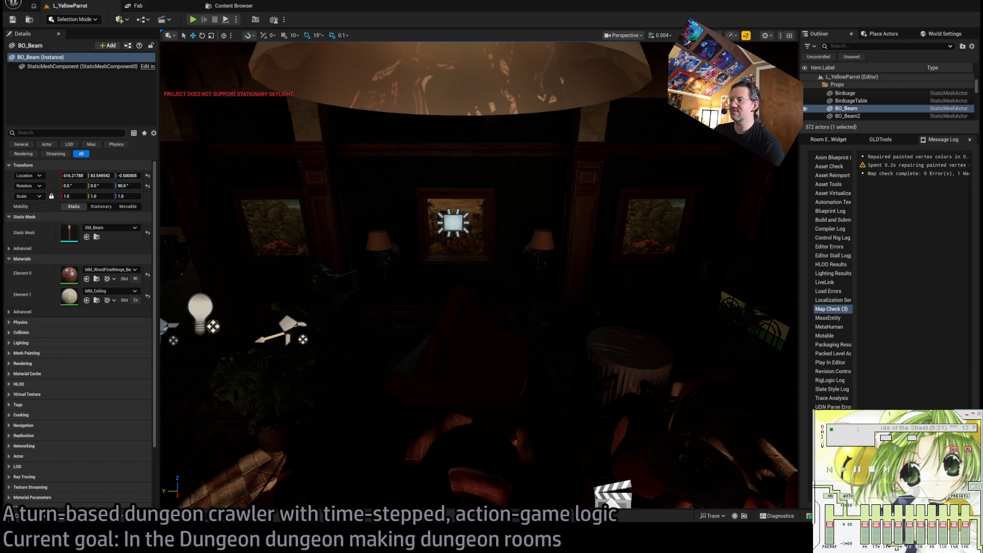
left_click_drag(500, 287, 500, 338)
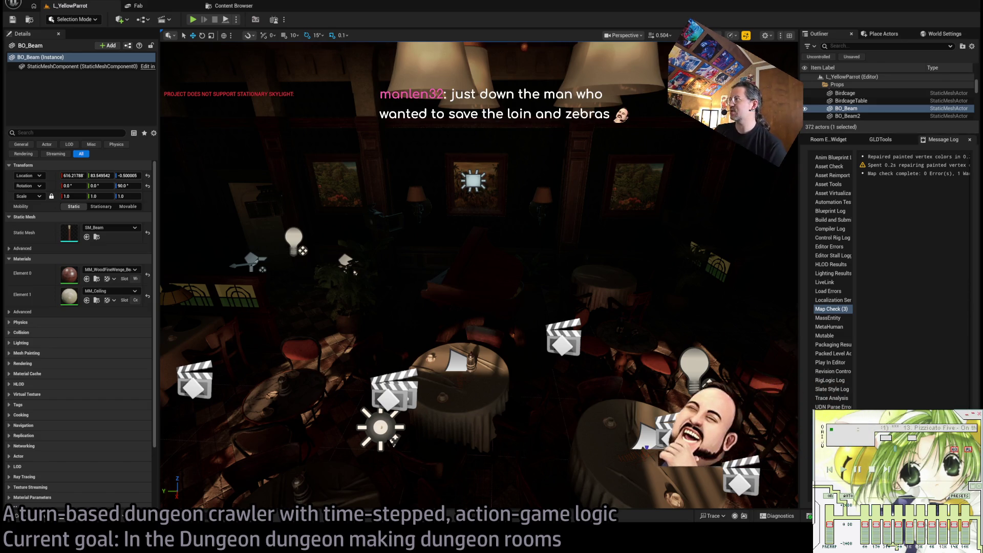
Switch to the Room E_Widget tab and enlarge the Outliner to list beams, partitions, tables and walls
left_click(827, 139)
left_click_drag(877, 134, 905, 400)
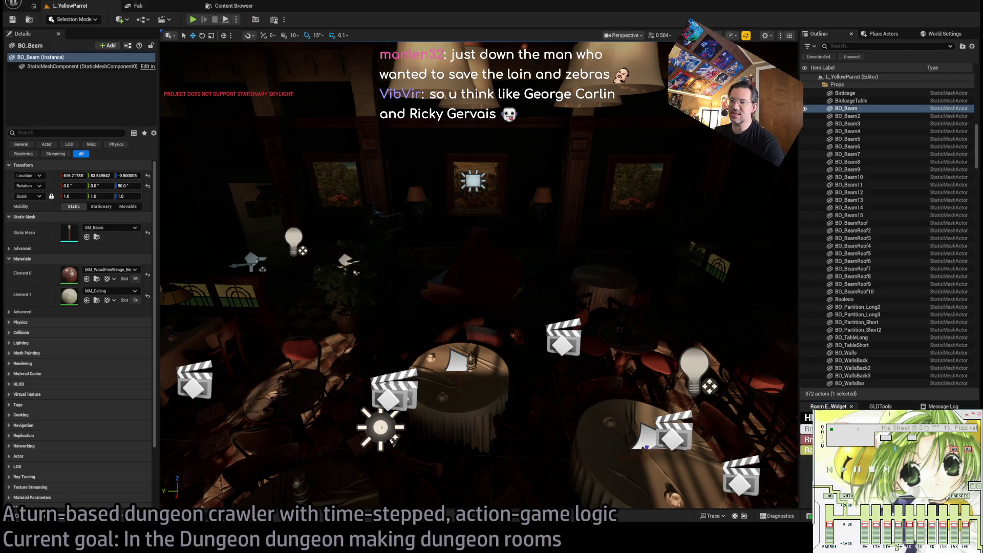
In a new Chrome tab, search Google for 'george carlin' and skim the results
key("alt+Tab")
key("ctrl+t")
type("george carlin")
key("Return")
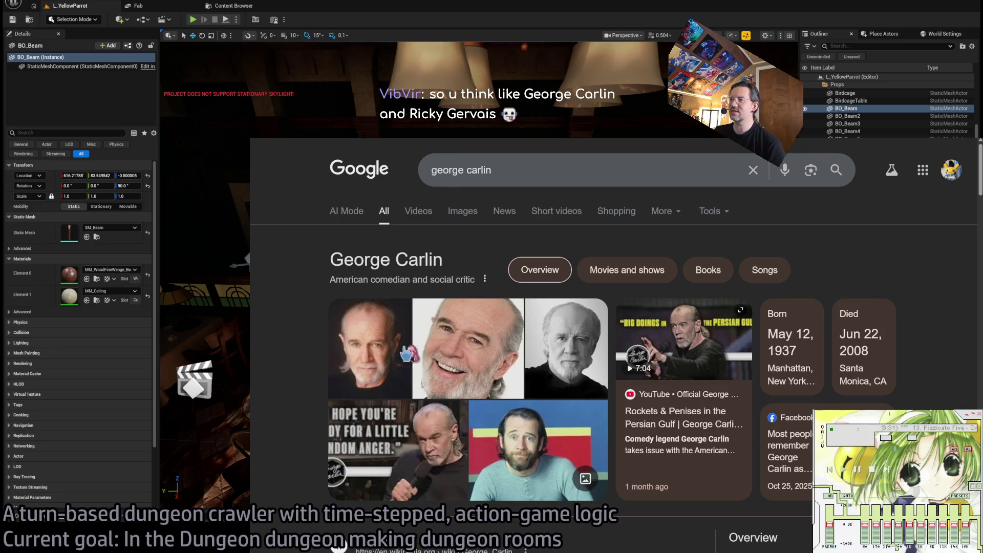
scroll(294, 335, "down", 4)
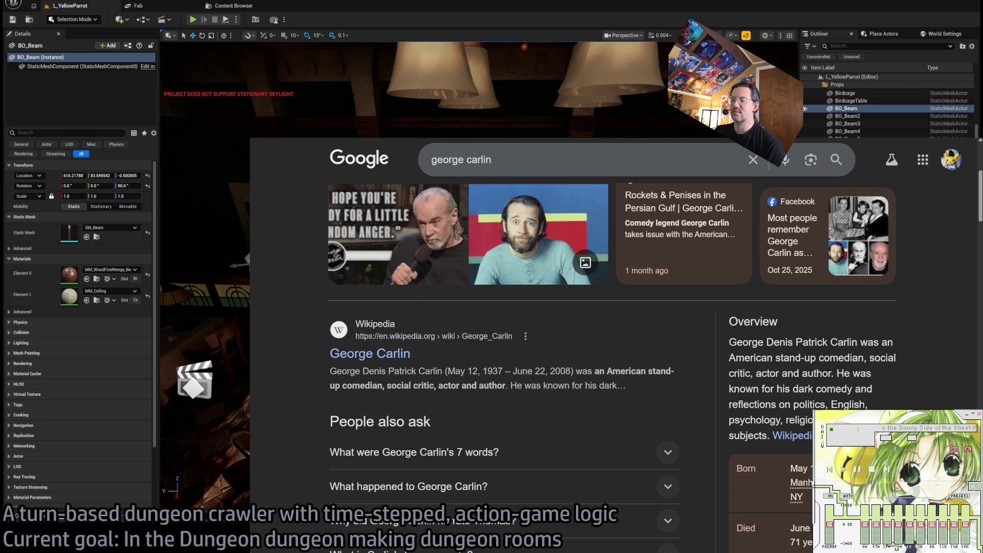
scroll(512, 333, "up", 4)
Replace the query with 'Ricky Gervais', browse those results, then go back to the george carlin results
triple_click(512, 170)
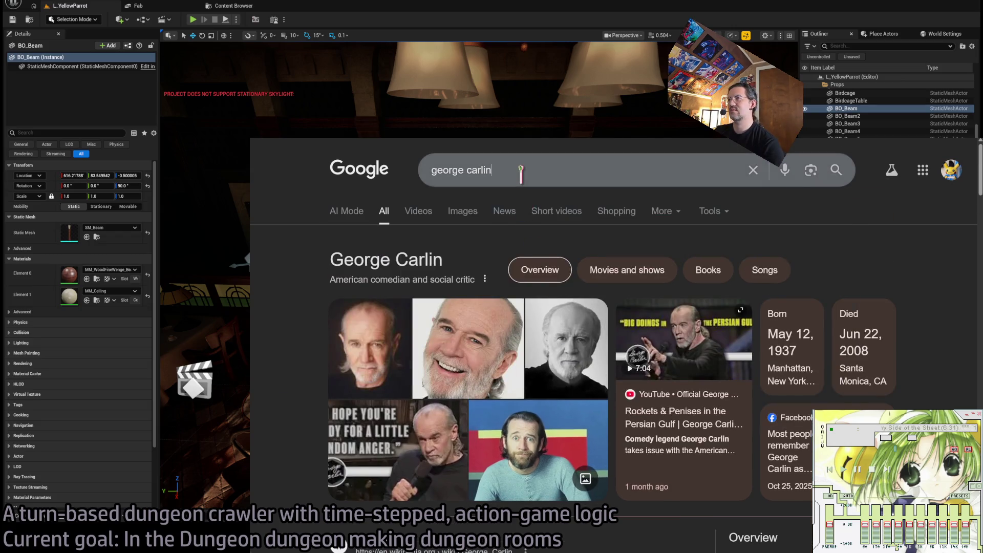
type("Ricky Gervais")
key("Return")
scroll(280, 406, "down", 4)
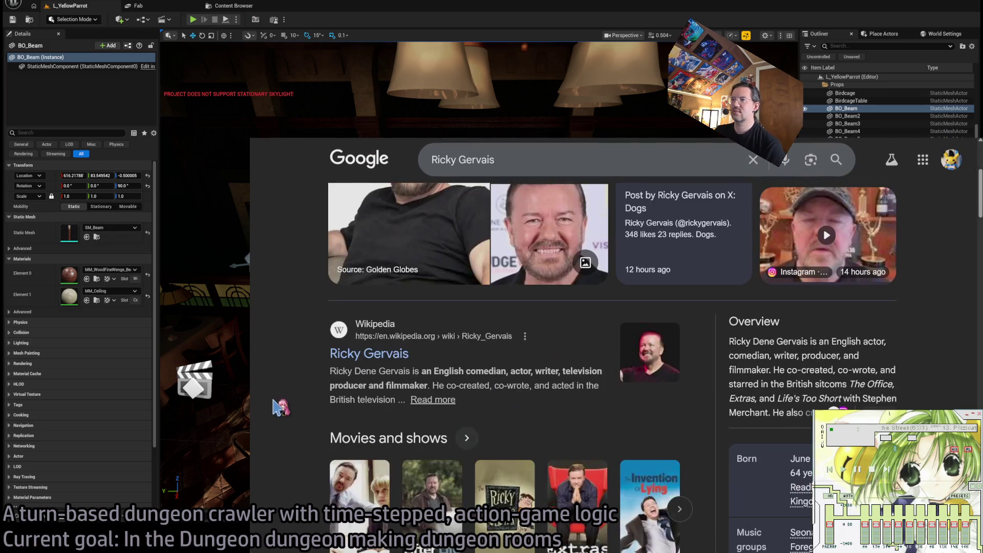
scroll(284, 404, "up", 4)
scroll(280, 405, "down", 5)
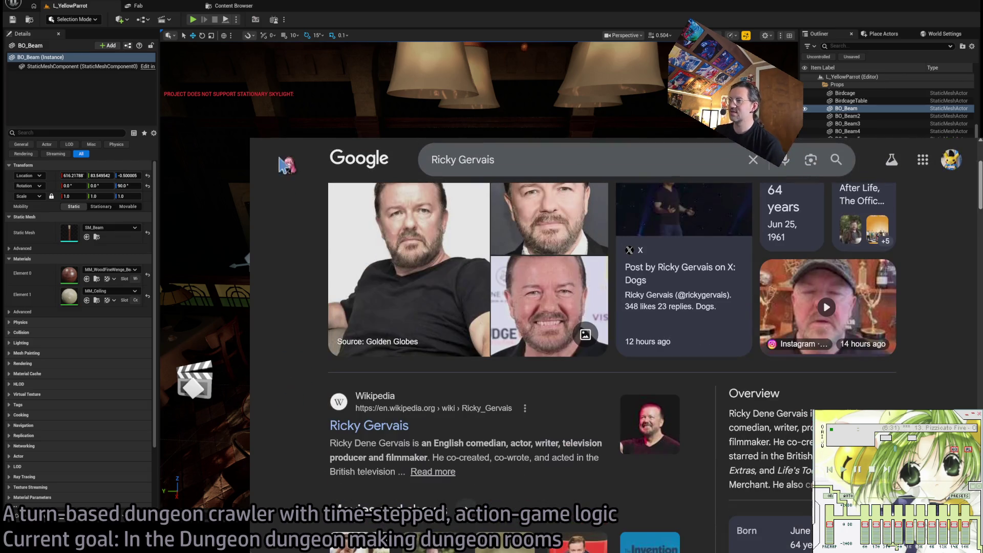
key("alt+Left")
key("alt+Tab")
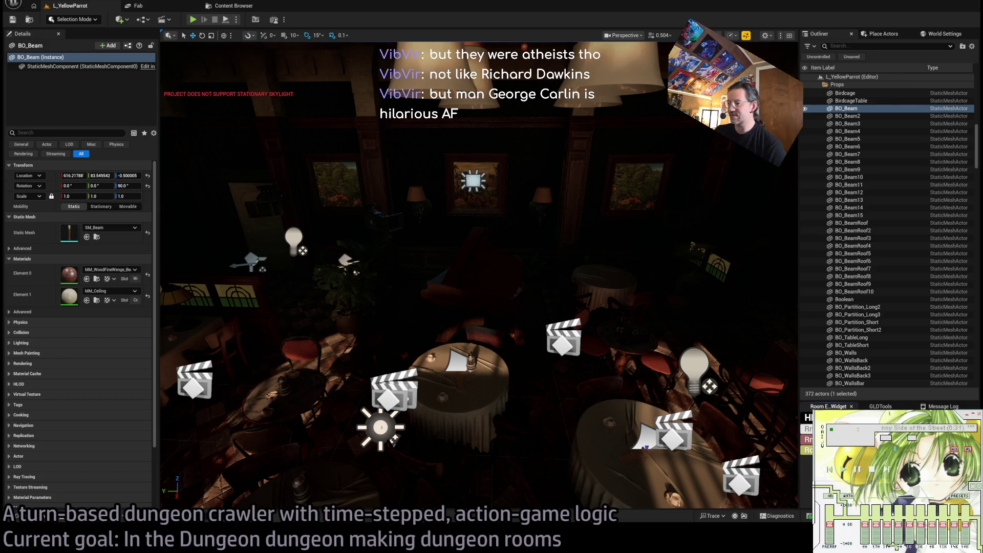
key("alt+Tab")
scroll(323, 372, "down", 4)
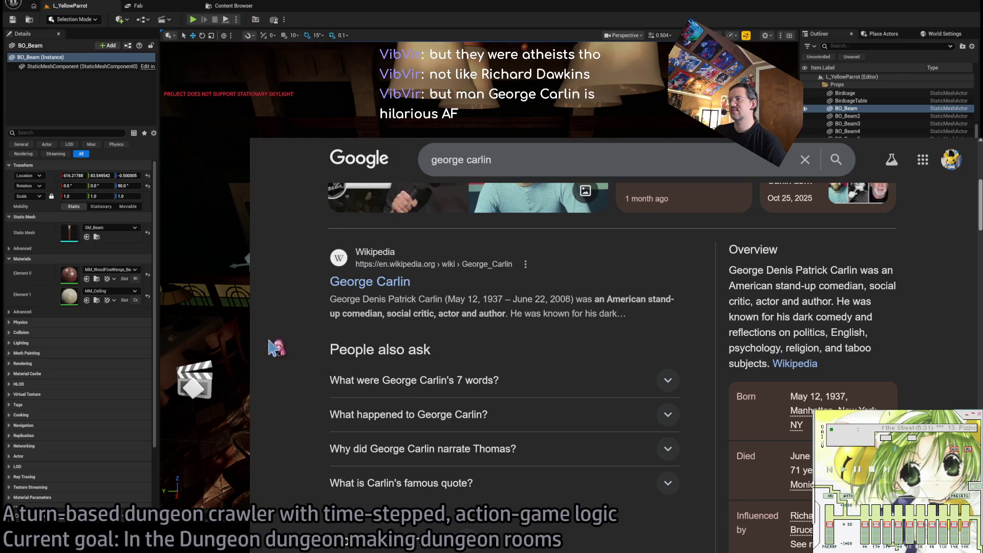
View George Carlin's Wikipedia article, return to the results, and switch back to Unreal Editor
left_click(343, 287)
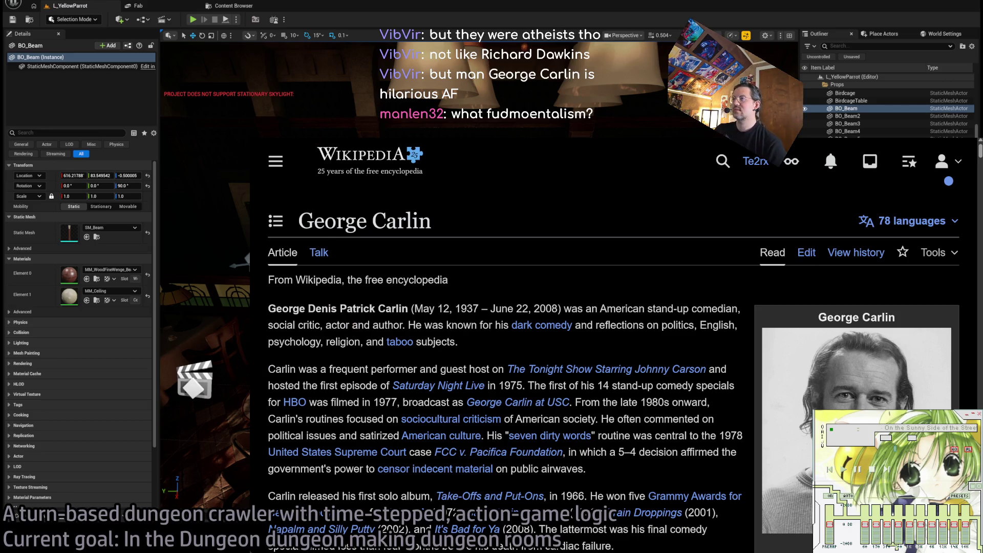
key("alt+Left")
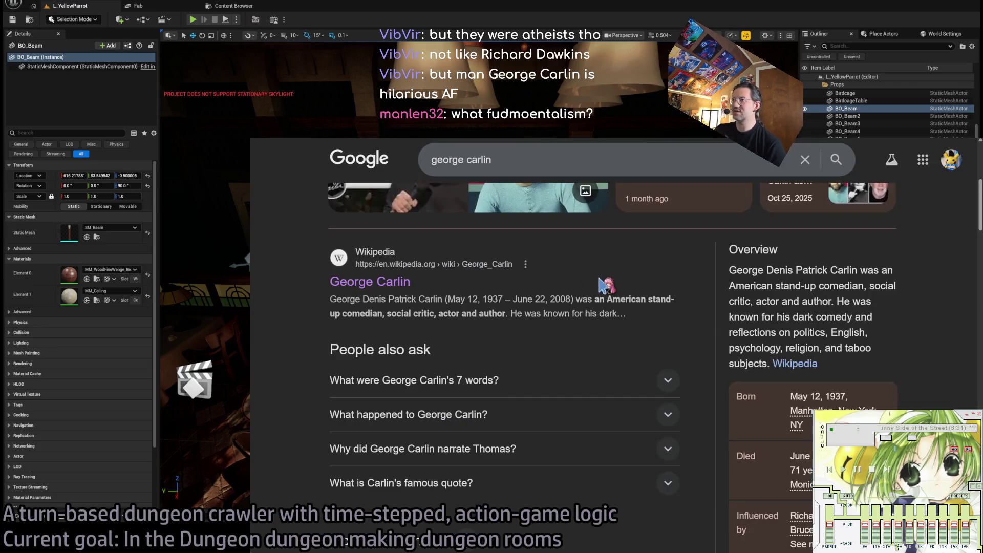
key("alt+Tab")
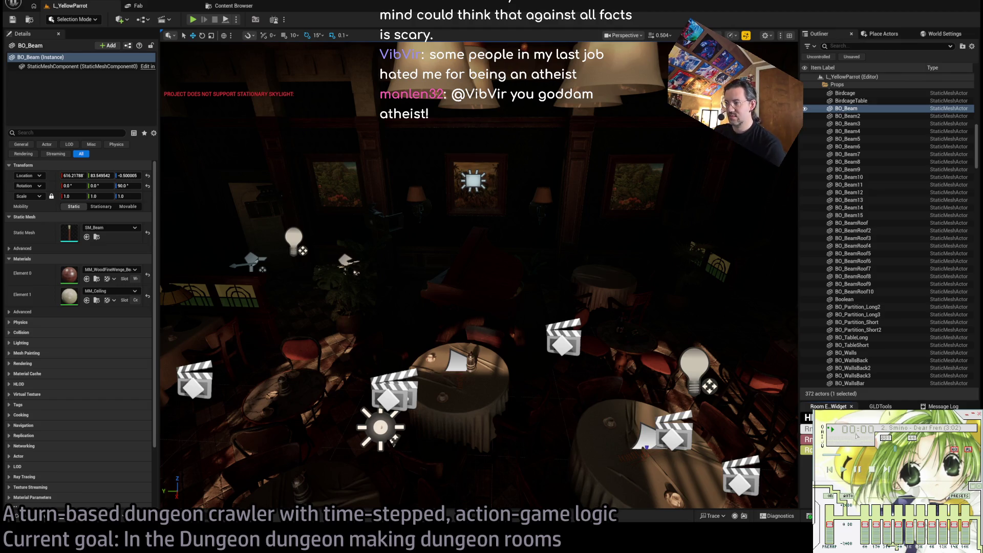
scroll(896, 446, "down", 2)
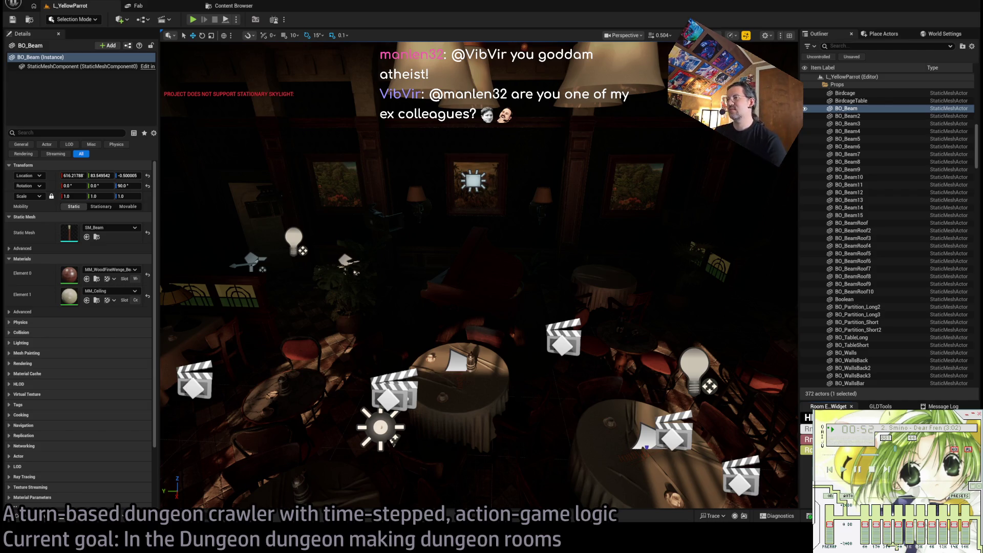
Fly the camera from BO_Beam through the birdcage bars to the birdcage and tables by the windows
key("f")
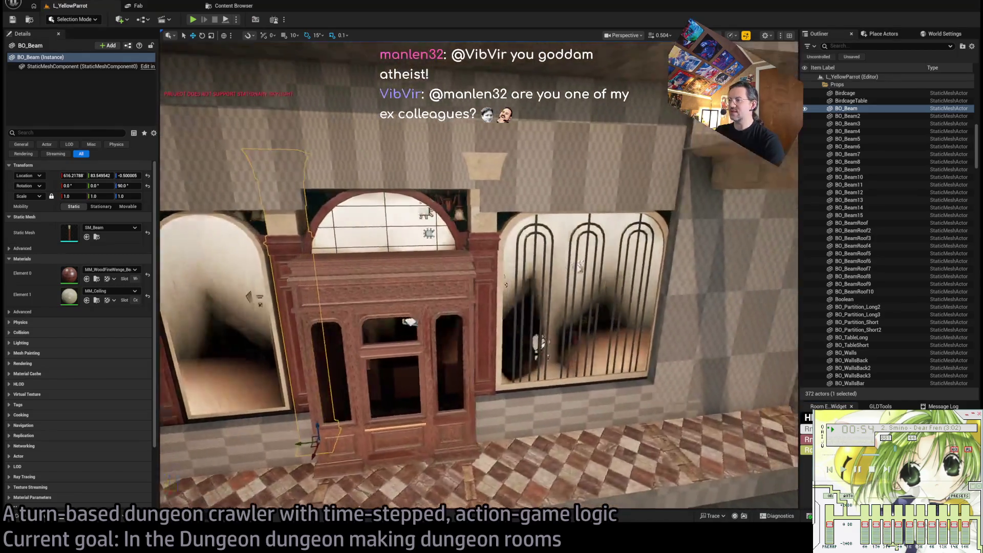
key("w")
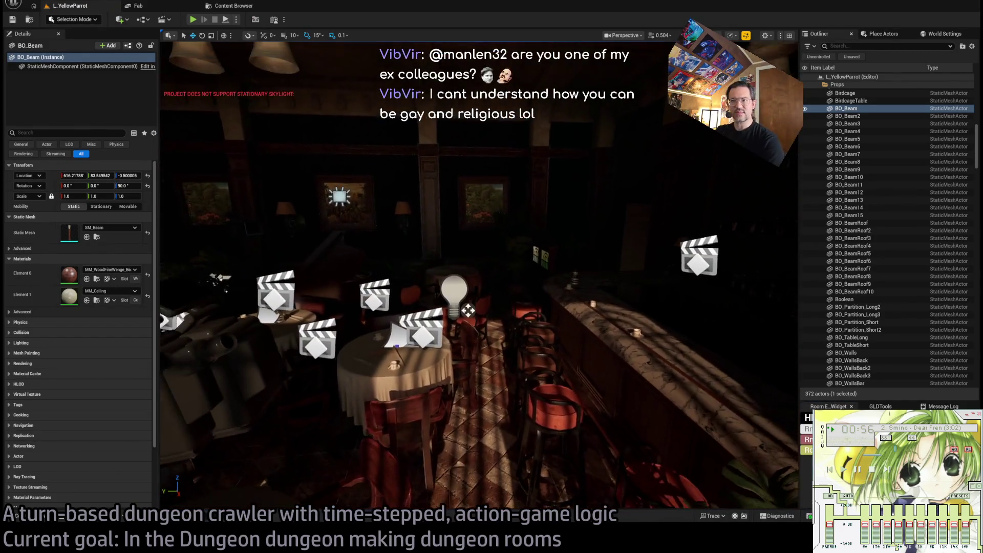
key("f")
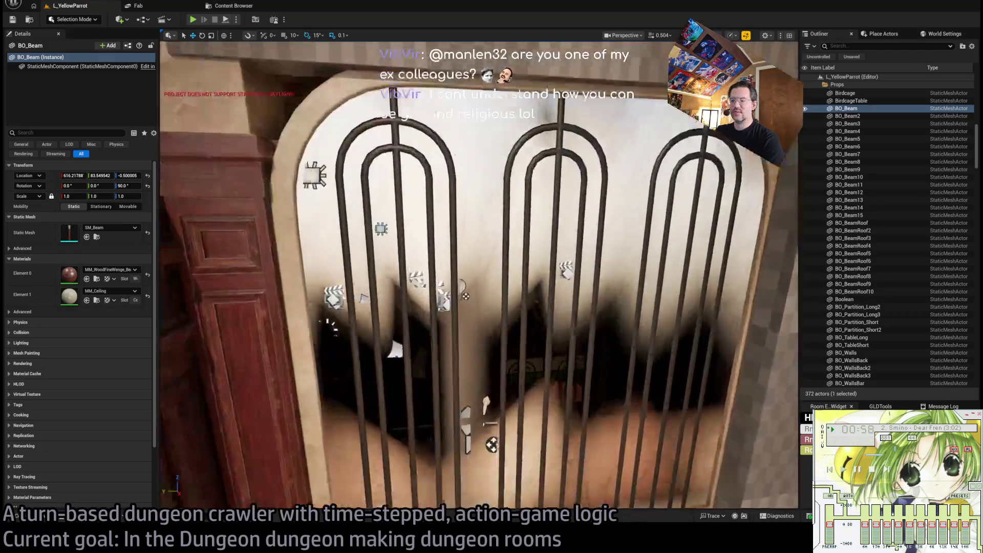
key("w")
key("s")
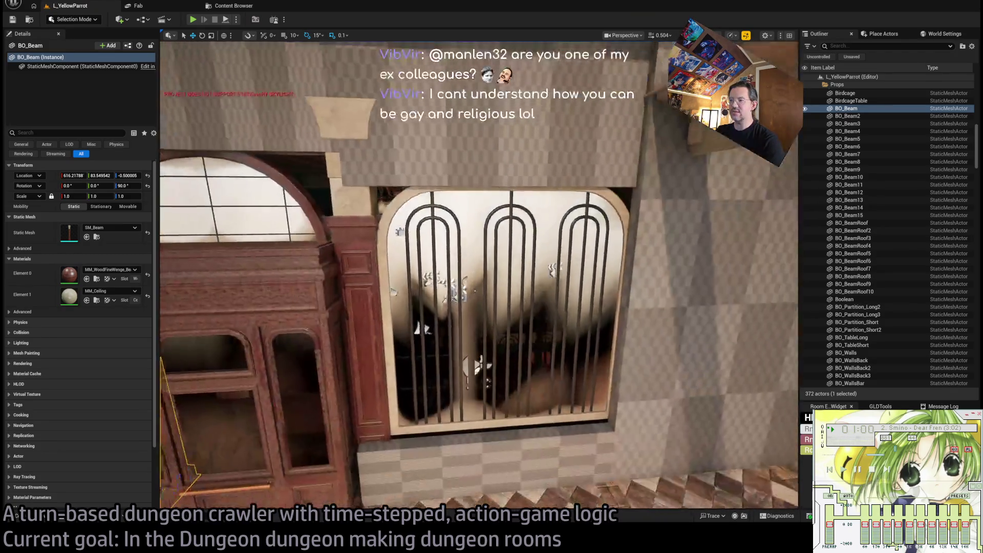
key("w")
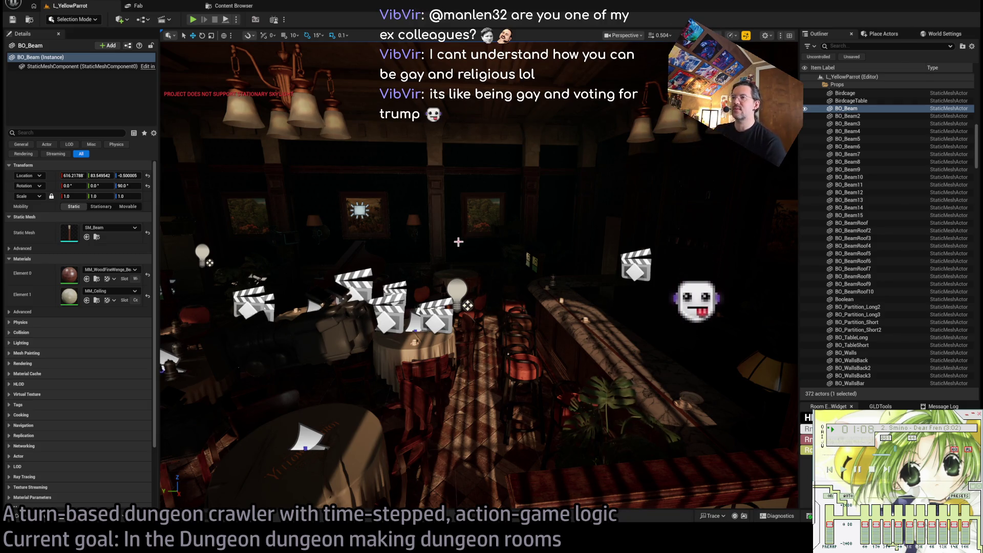
key("Left")
left_click_drag(458, 240, 458, 239)
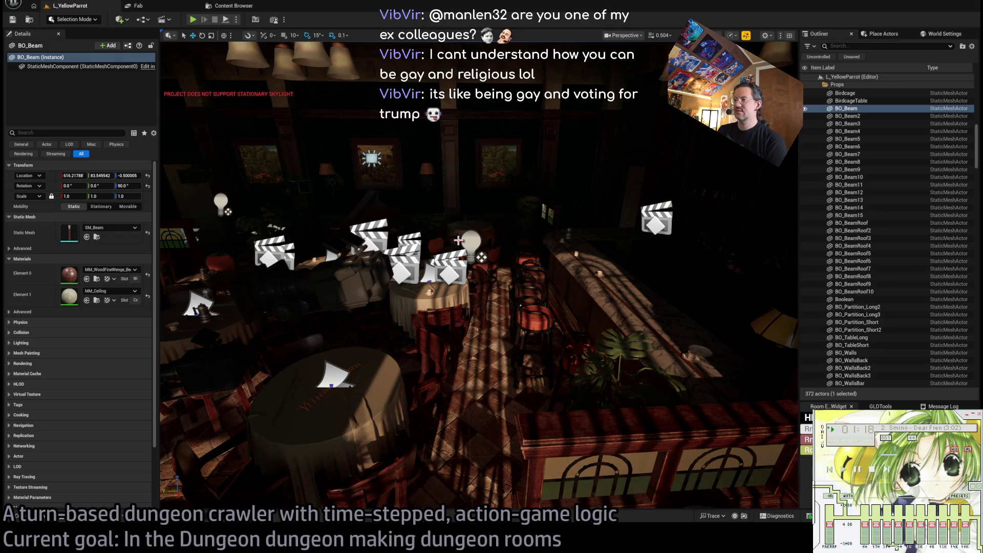
left_click_drag(458, 240, 458, 240)
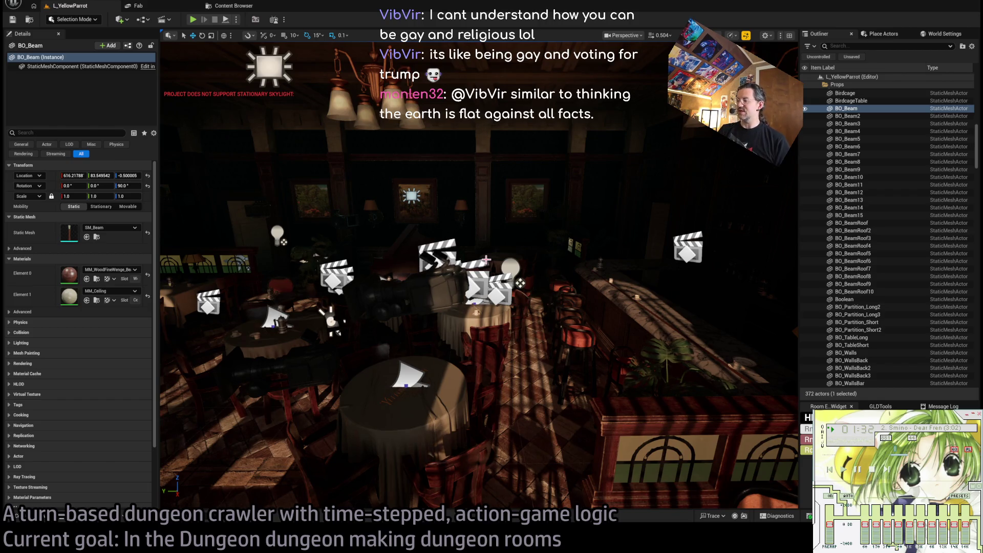
left_click_drag(580, 305, 580, 305)
left_click_drag(672, 342, 672, 341)
Select barTable and move the view so the bar runs lengthwise down the screen
left_click(672, 342)
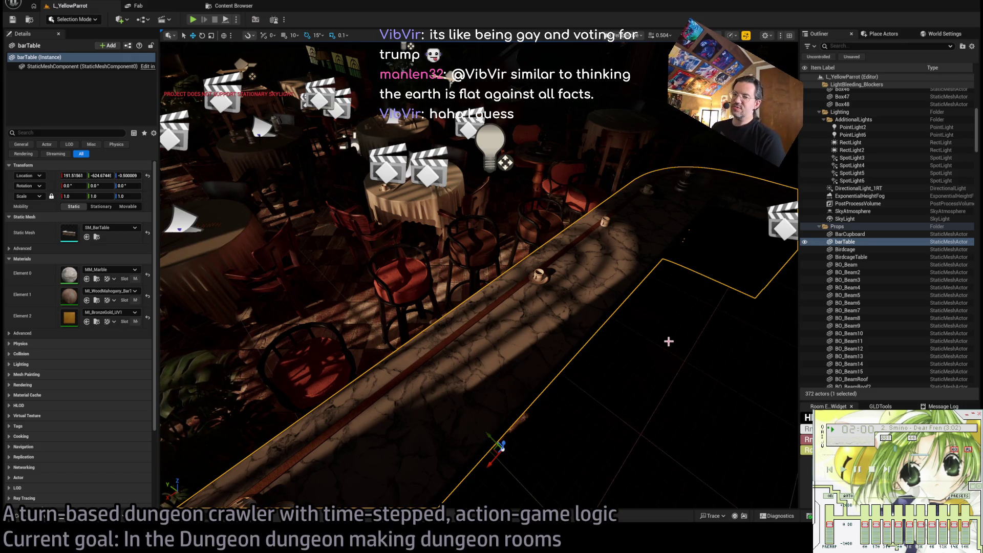
scroll(597, 331, "down", 3)
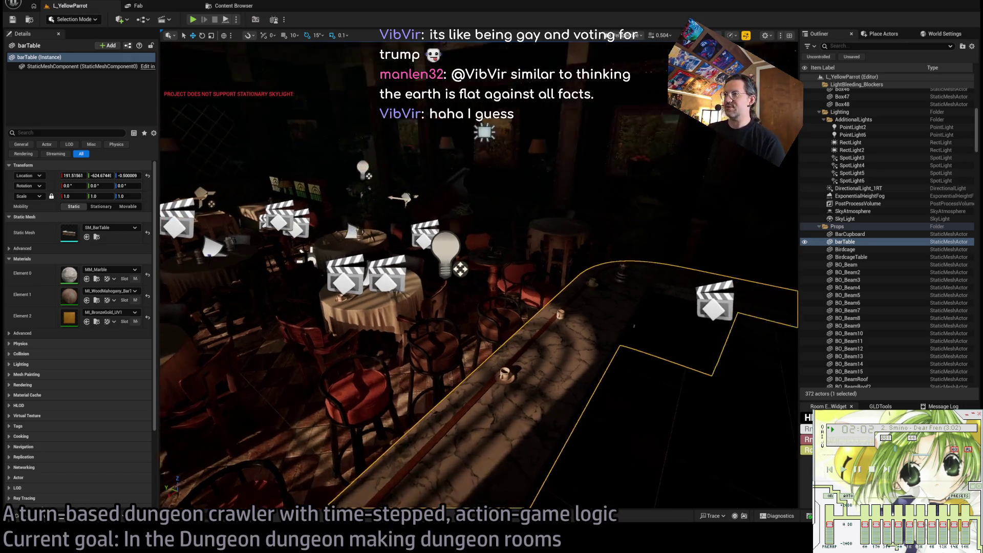
key("Up")
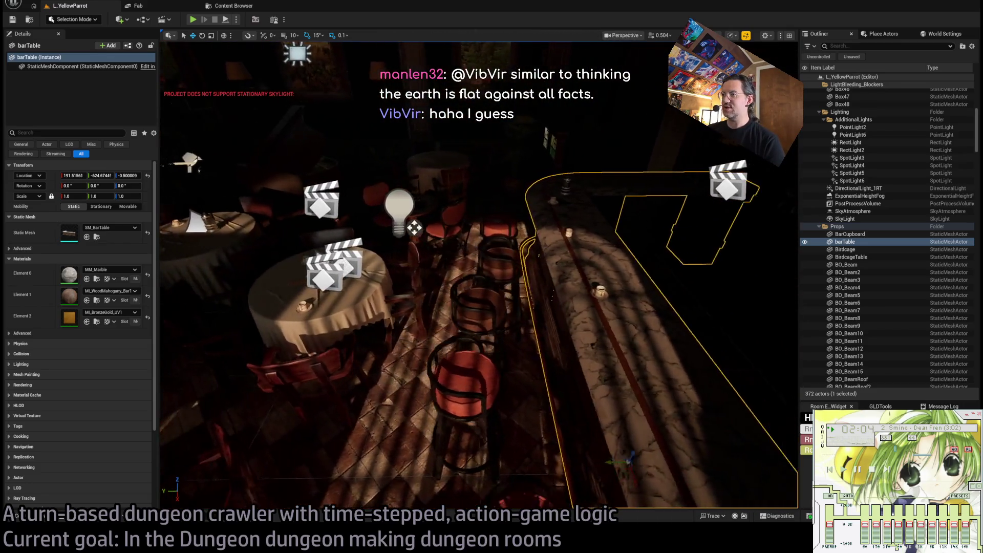
key("Right")
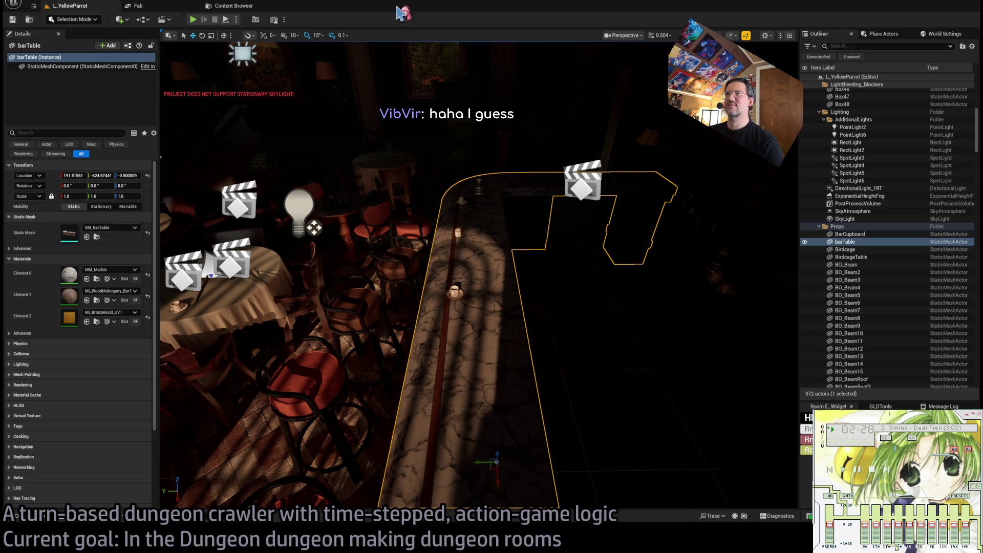
Turn left and slow the camera for a wide bar-room view with barTable in front
mouse_move(420, 218)
left_mouse_down()
mouse_move(394, 220)
mouse_move(351, 194)
mouse_move(363, 105)
mouse_move(327, 172)
mouse_move(249, 94)
left_mouse_up()
scroll(361, 110, "down", 3)
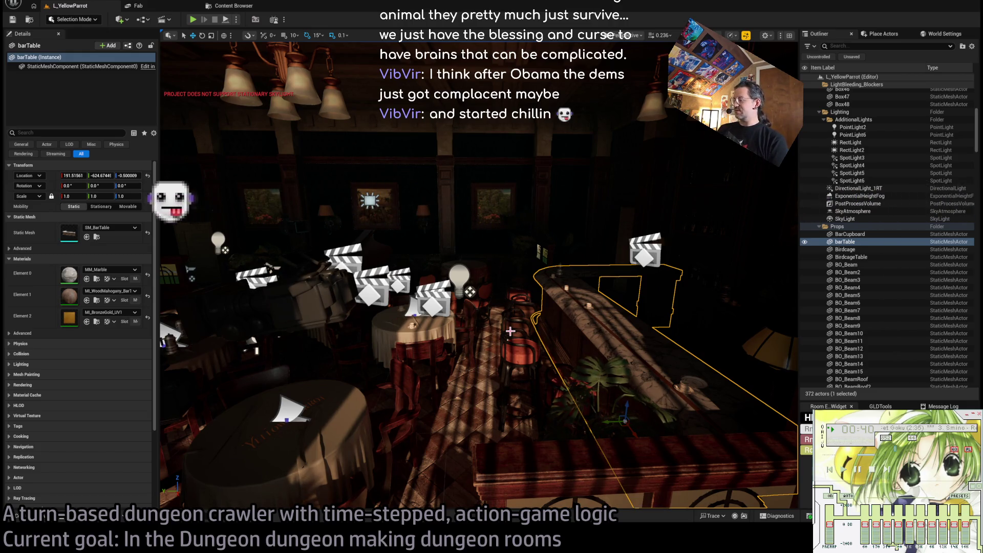
Scroll through barTable's details to review its SM_BarTable mesh and materials
scroll(510, 331, "up", 5)
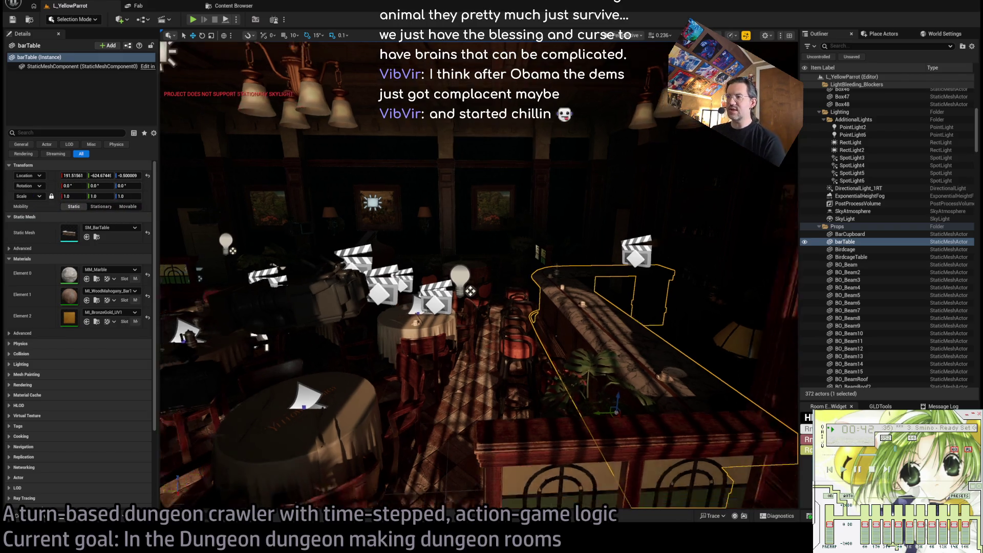
scroll(479, 274, "down", 5)
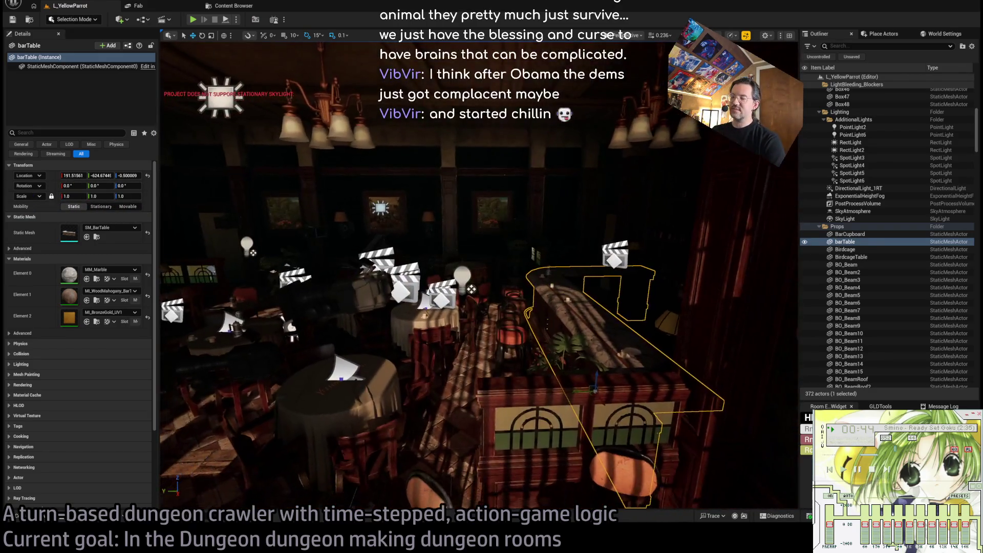
scroll(479, 274, "up", 5)
scroll(510, 331, "down", 5)
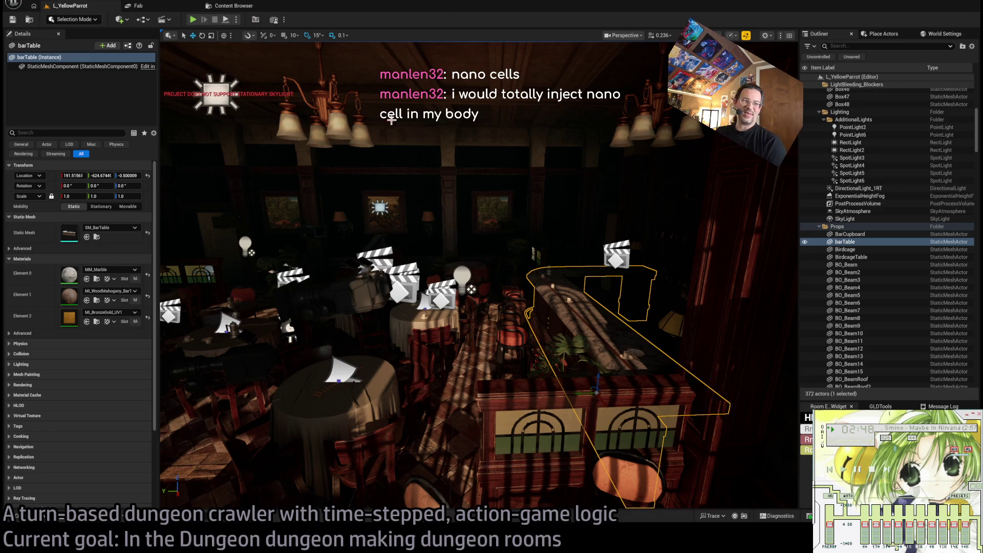
Move the viewport closer to the bar table and tilt it up toward the ceiling
key("a")
key("e")
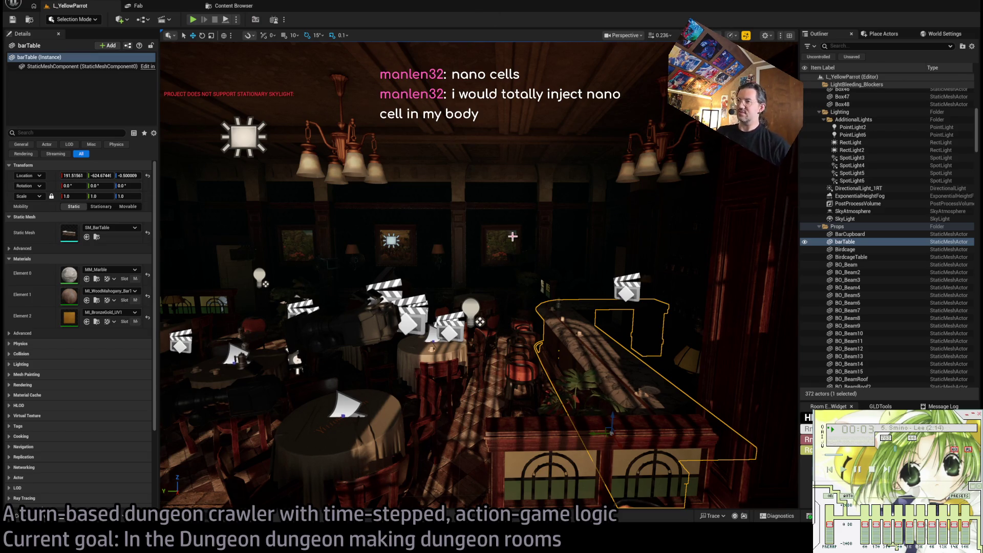
mouse_move(531, 261)
left_mouse_down()
mouse_move(521, 195)
mouse_move(514, 228)
left_mouse_up()
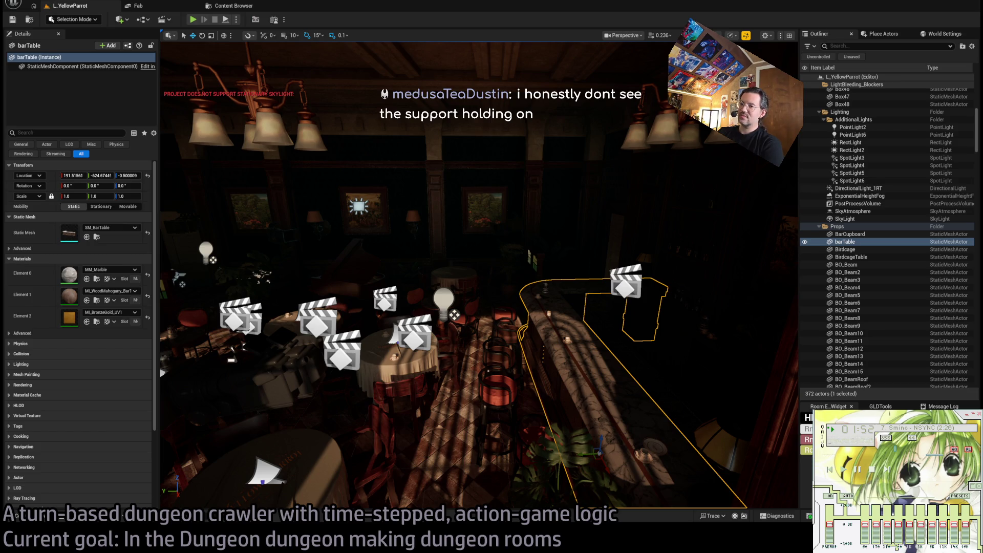
Switch to the George Carlin Google results in Chrome and search for 'wiki'
key("alt+Tab")
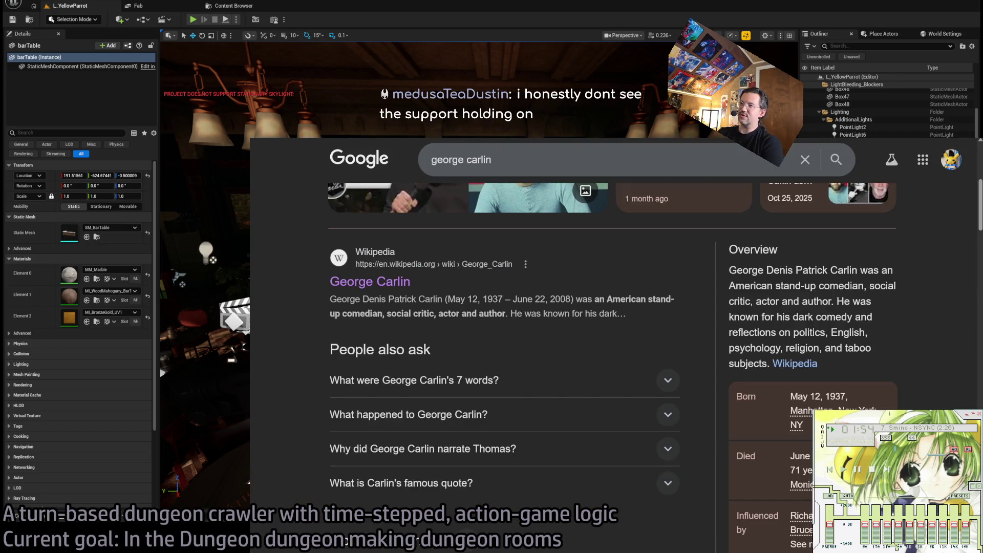
key("slash")
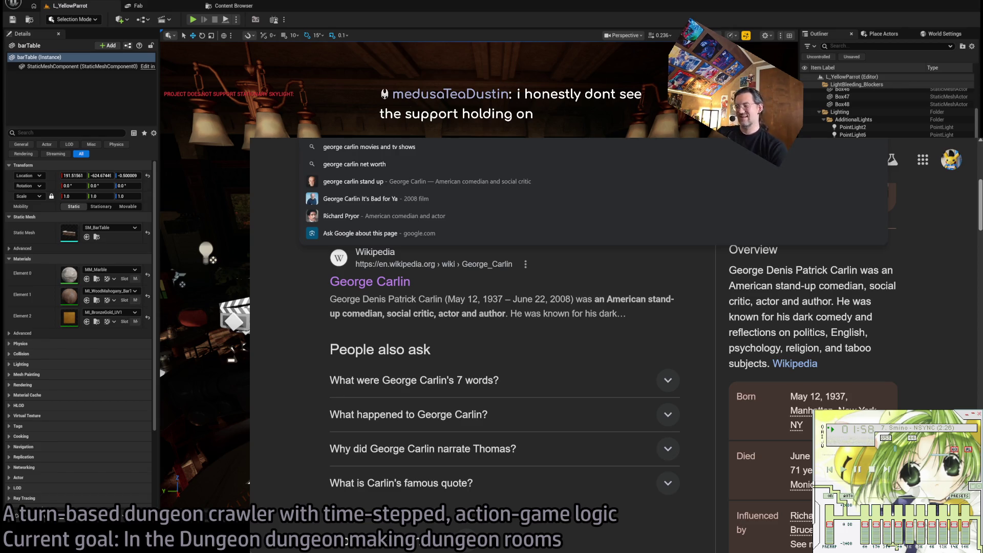
type("wiki")
key("Return")
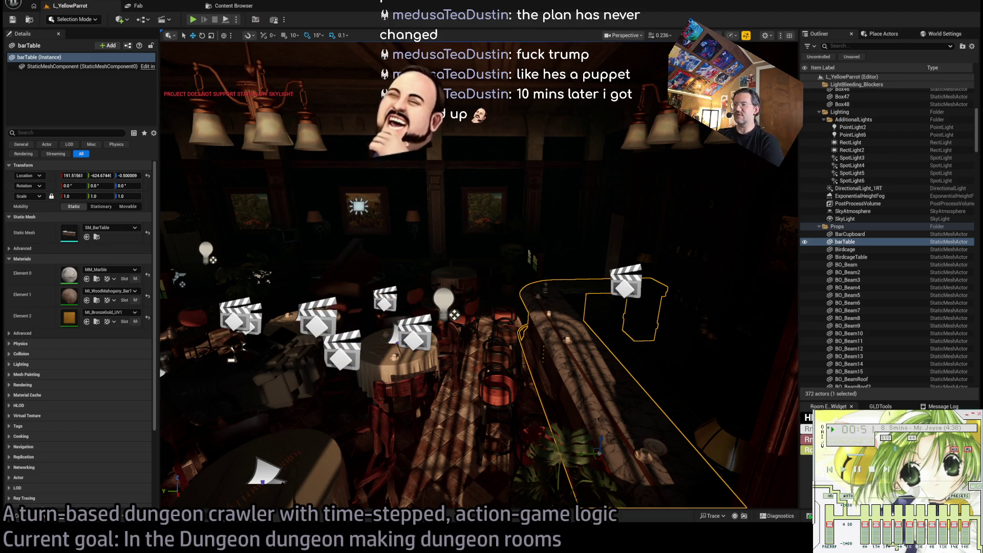
Switch to Chrome and load the Silver Bulletin site in a new tab
key("alt+Tab")
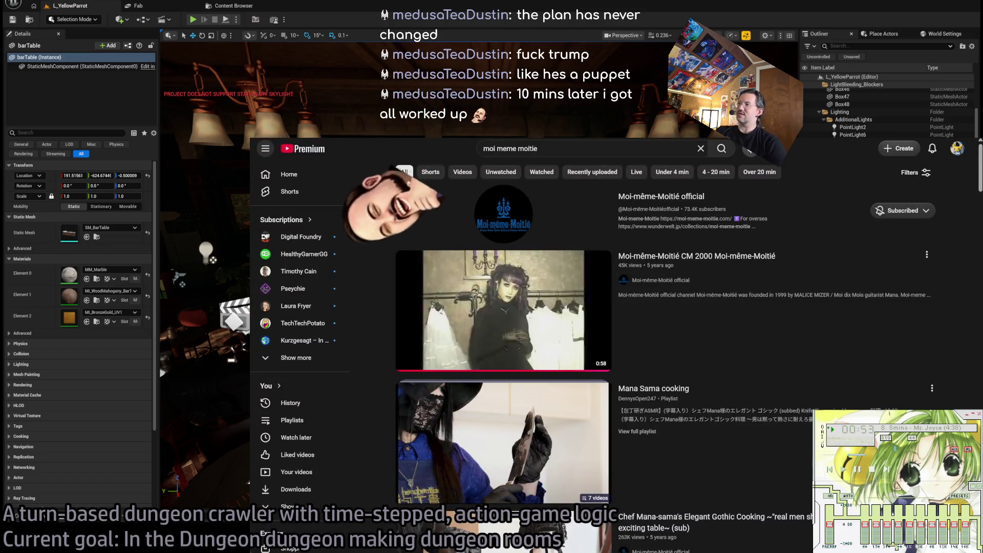
left_click(511, 147)
key("ctrl+t")
type("s")
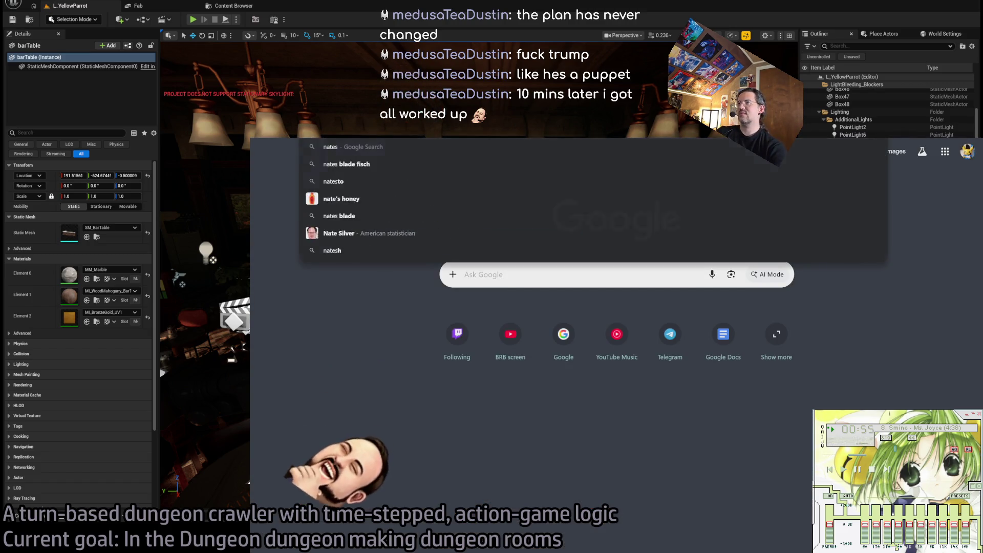
key("Return")
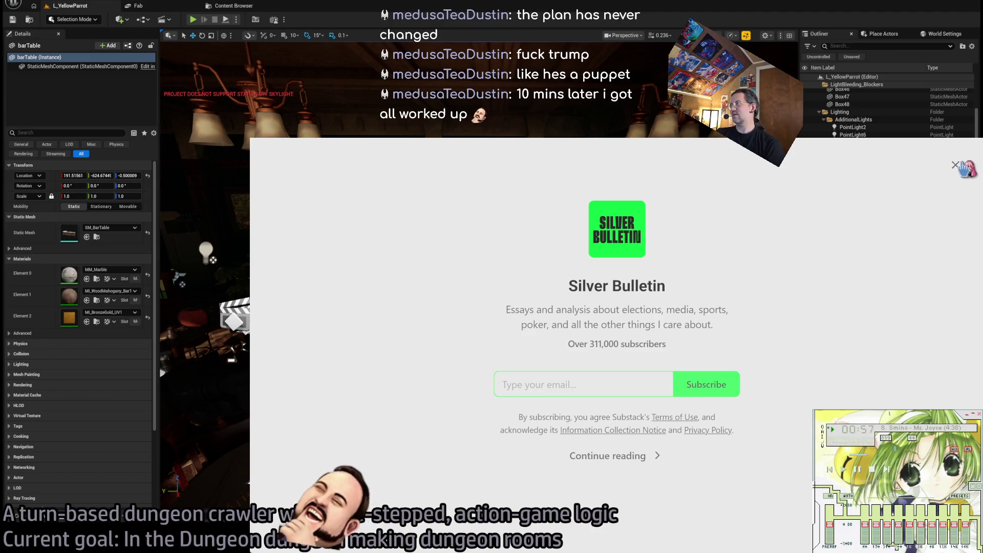
Dismiss the popups and open the Iran article 'How popular is the Iran War?', scrolling down
left_click(956, 164)
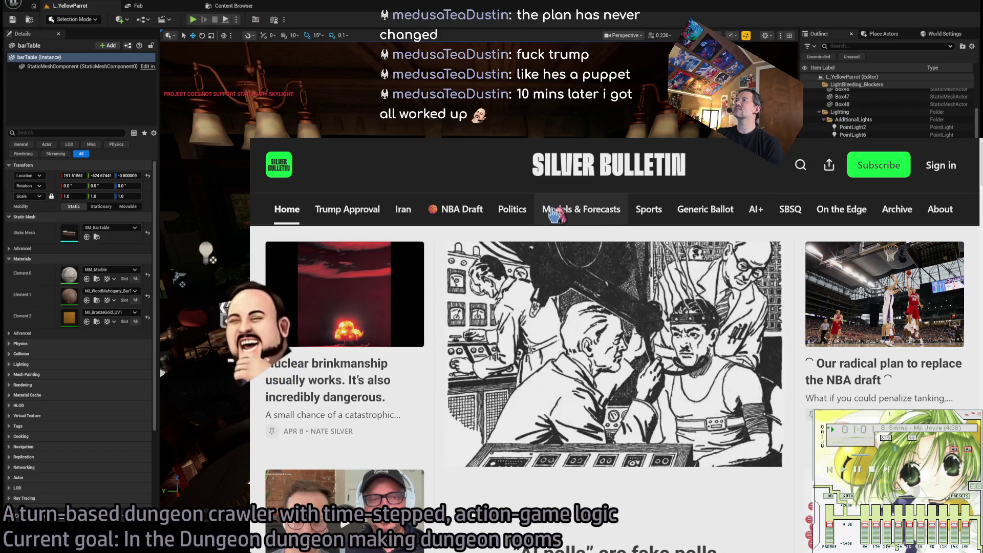
left_click(403, 211)
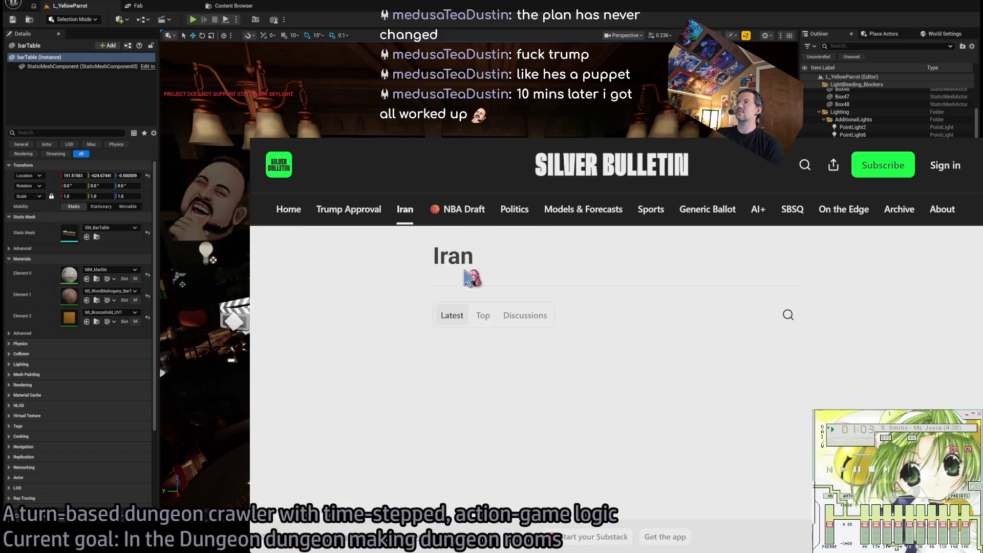
left_click(410, 379)
scroll(317, 391, "down", 15)
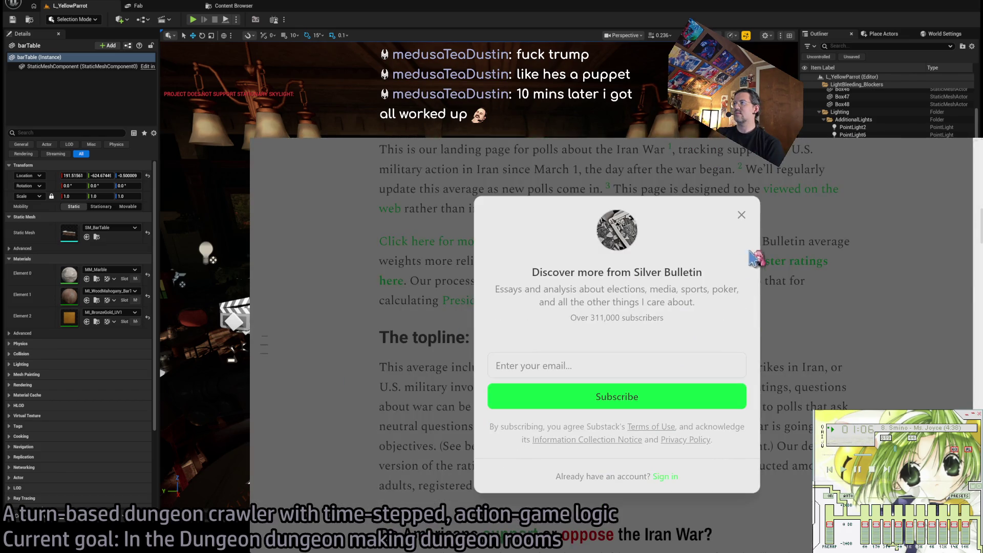
left_click(741, 214)
scroll(465, 333, "down", 6)
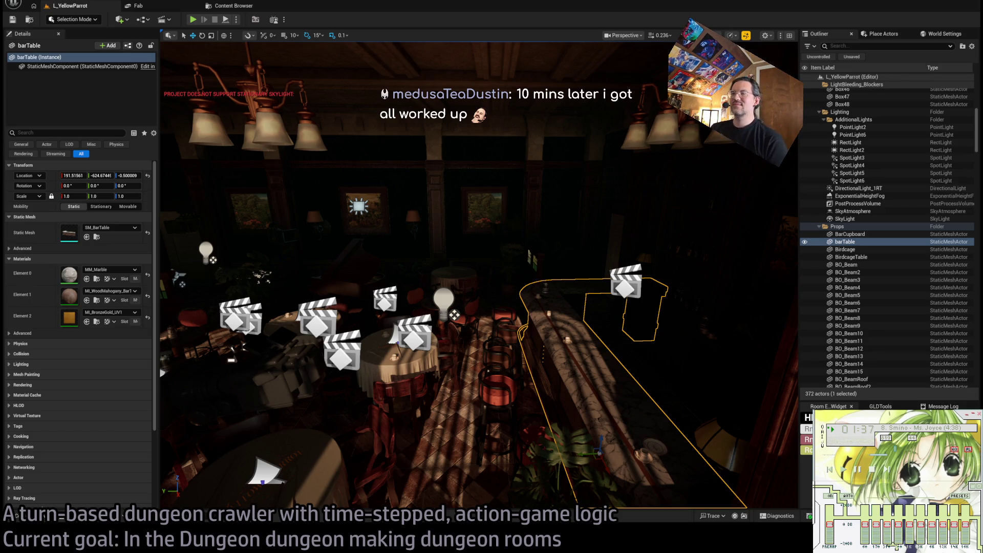
key("w")
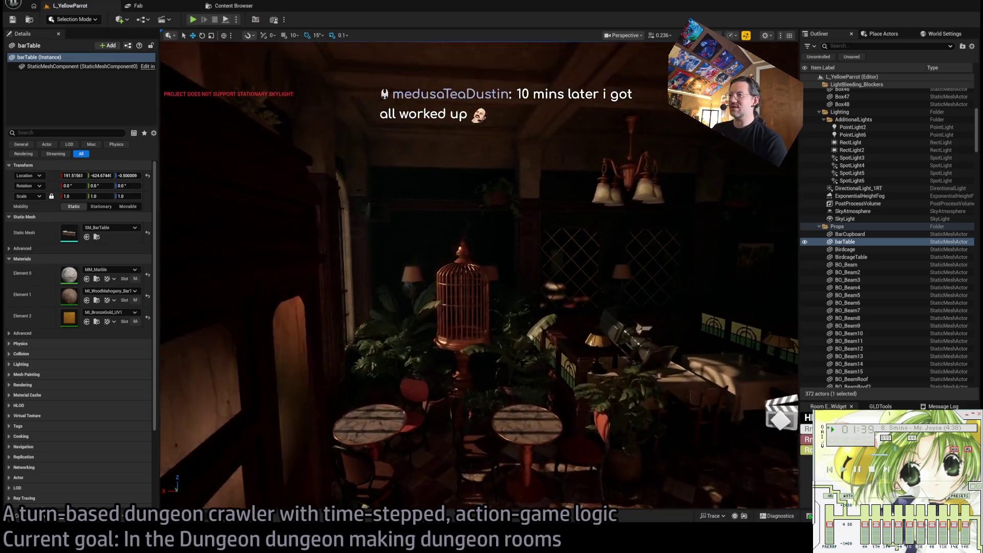
key("w")
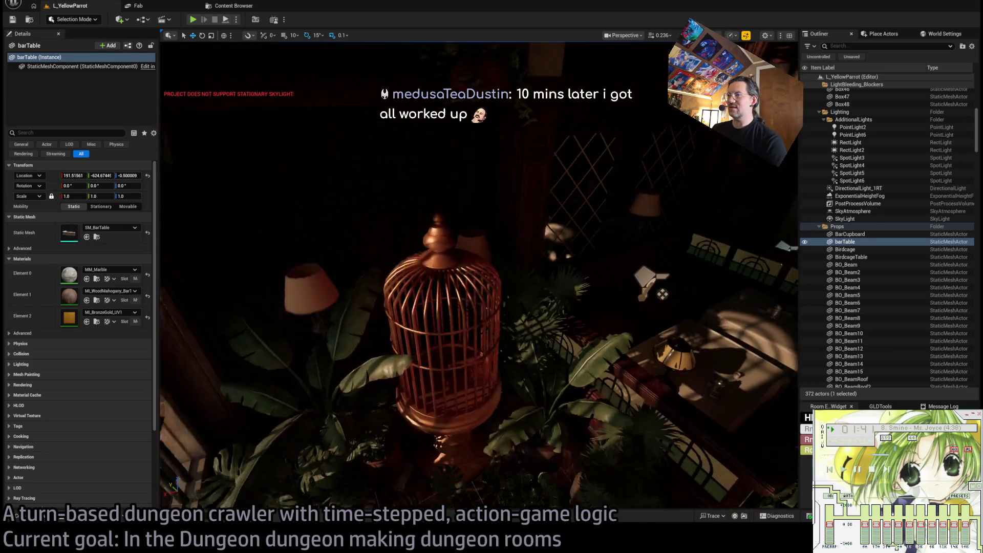
key("w")
left_click(404, 358)
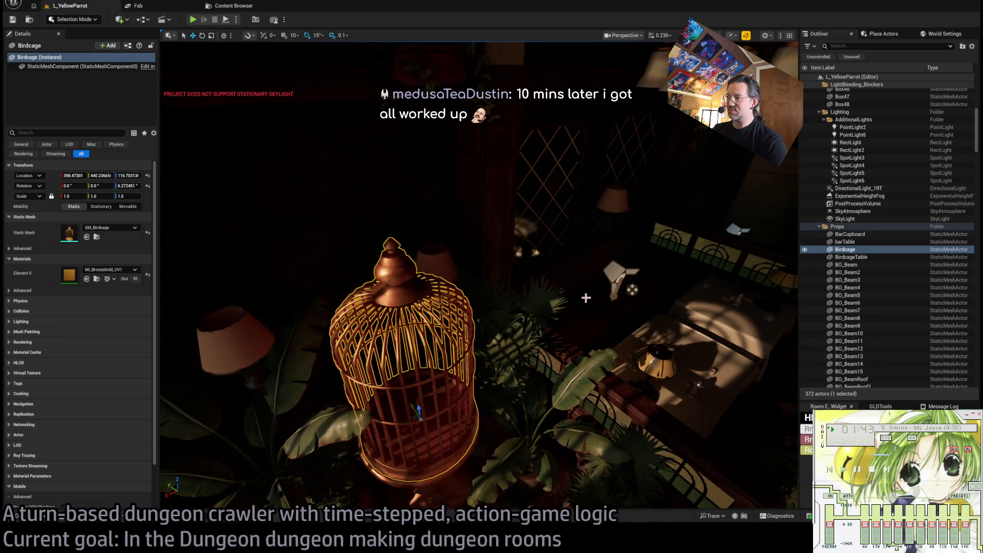
key("w")
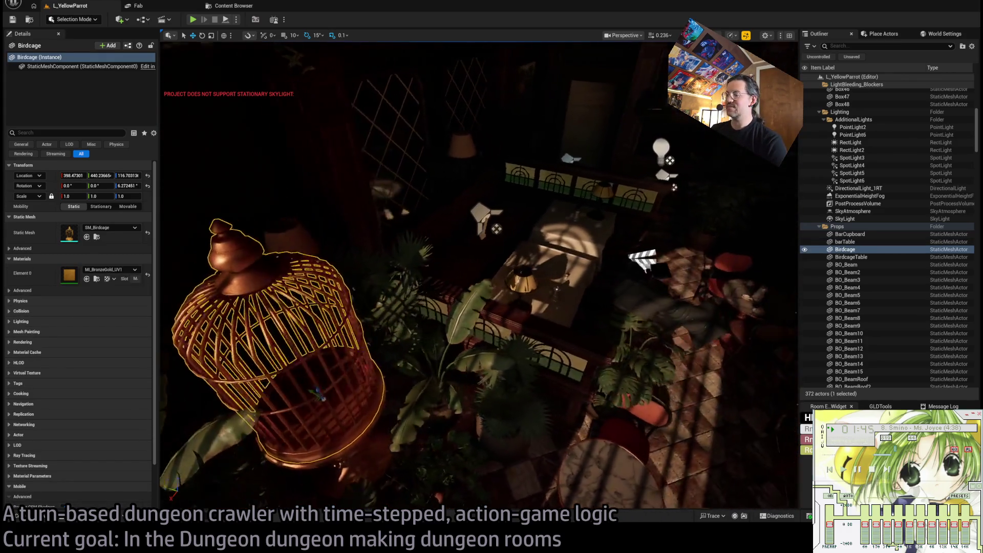
key("w")
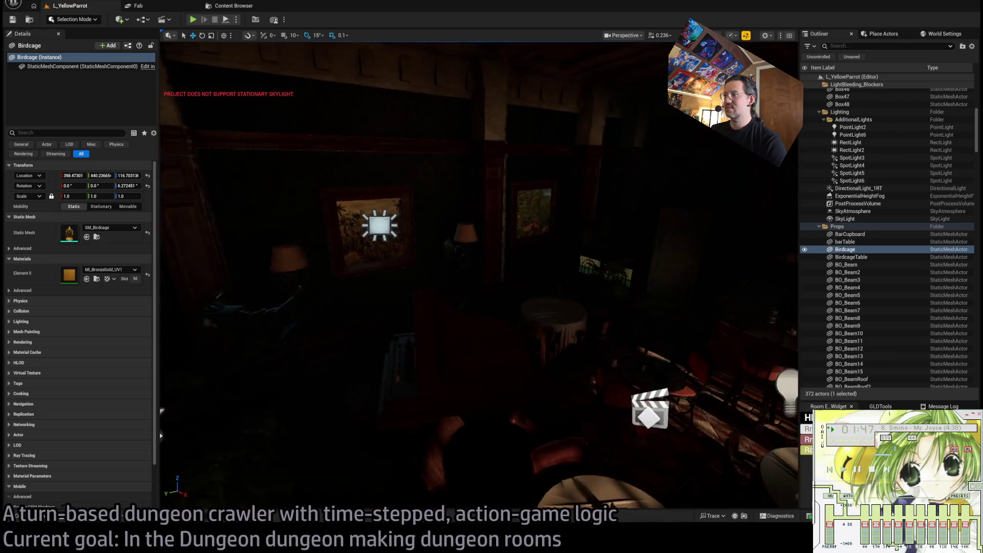
key("w")
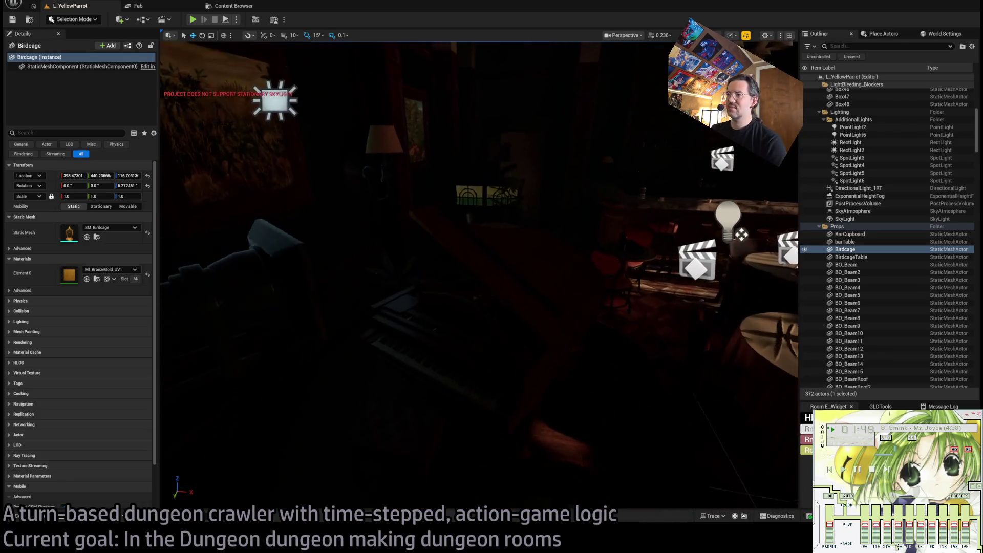
key("w")
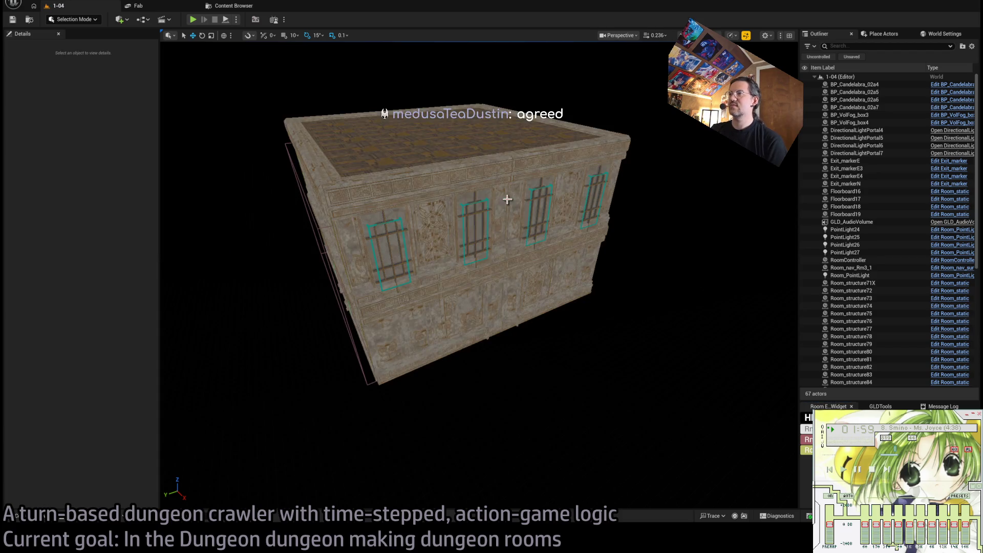
scroll(479, 275, "up", 2)
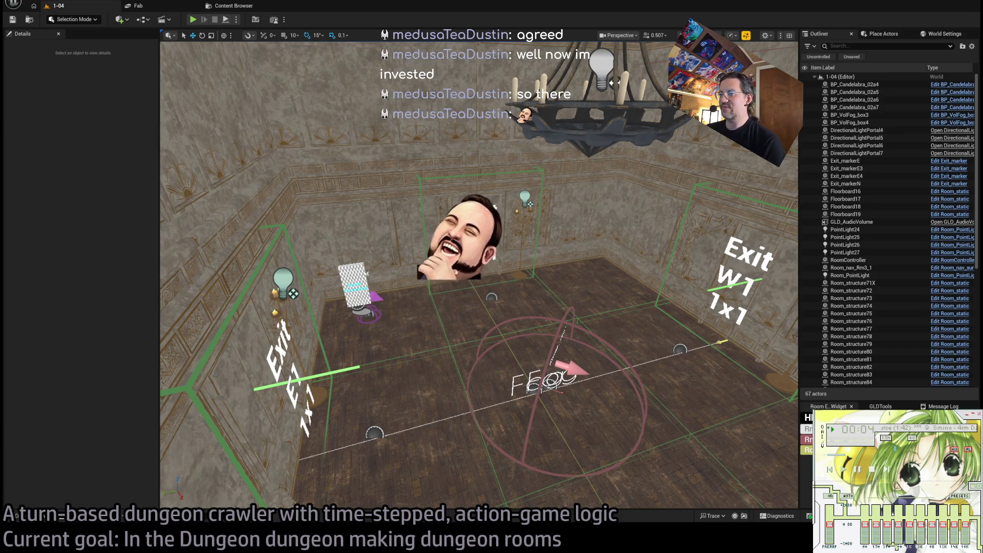
mouse_move(479, 275)
left_mouse_down()
mouse_move(461, 287)
mouse_move(451, 266)
mouse_move(508, 297)
mouse_move(491, 298)
left_mouse_up()
scroll(479, 274, "down", 10)
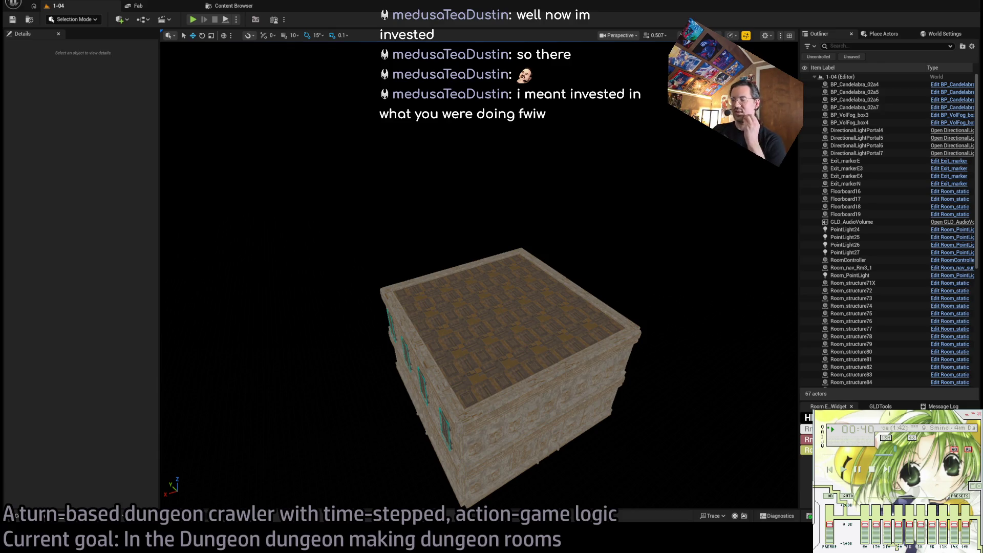
key("w")
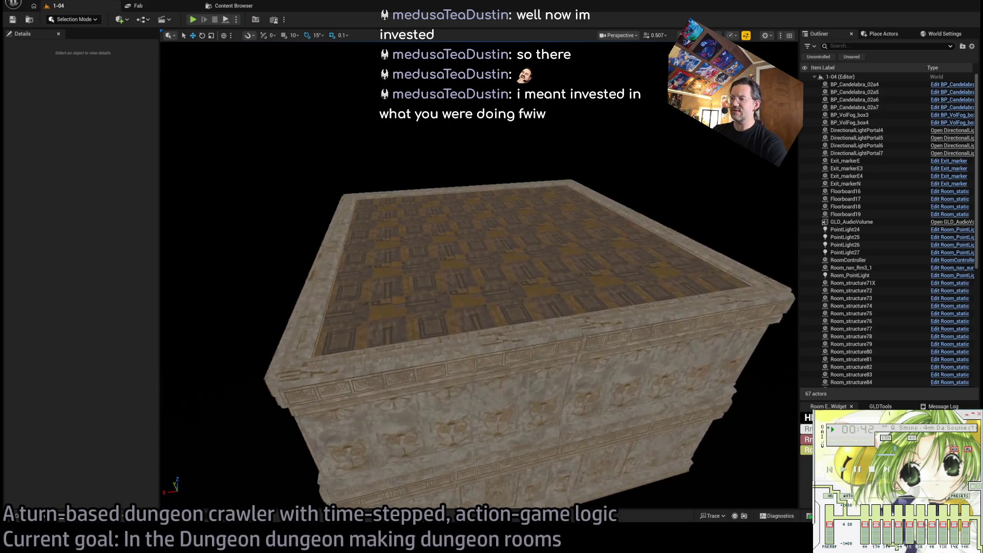
key("w")
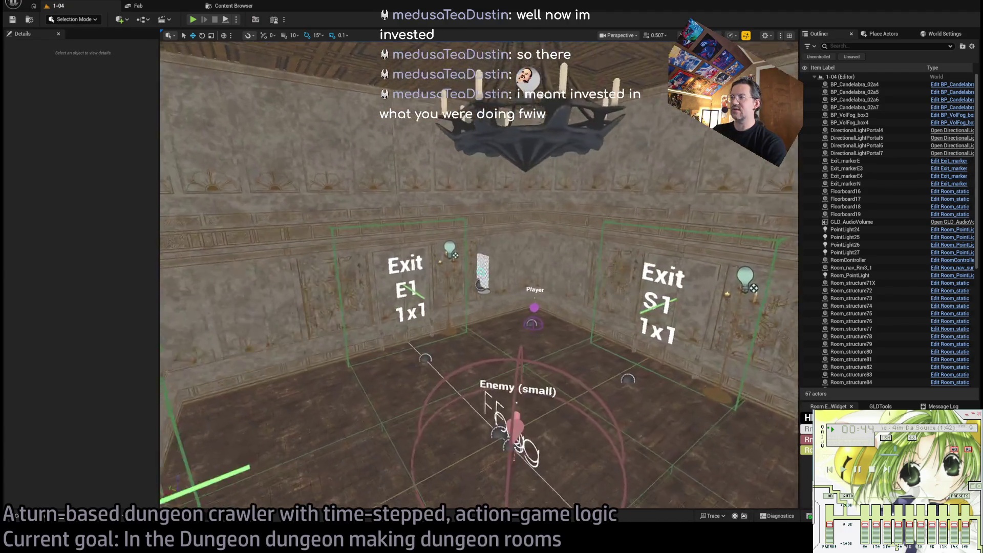
key("s")
key("s")
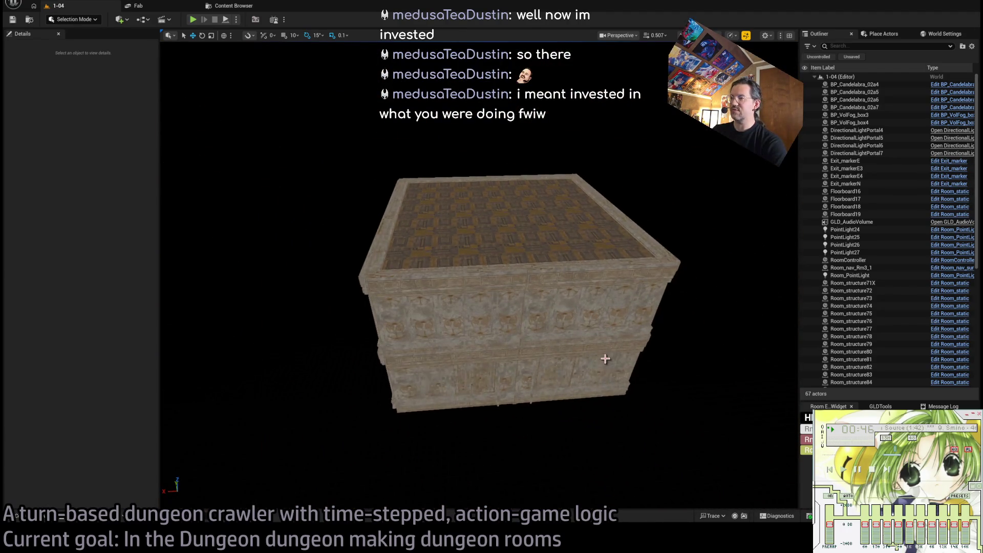
key("w")
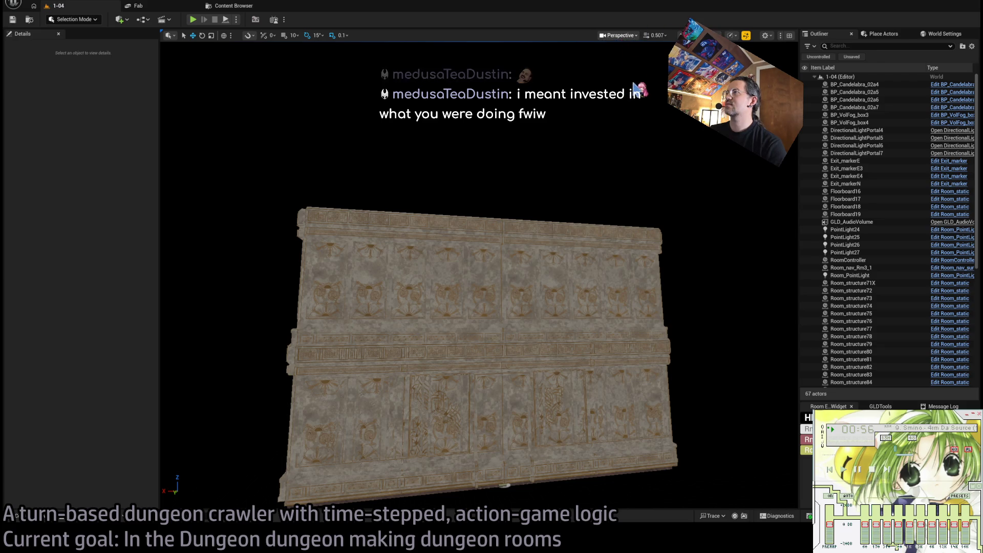
In Left ortho view, center the room and marquee-select all of its actors
key("alt+k")
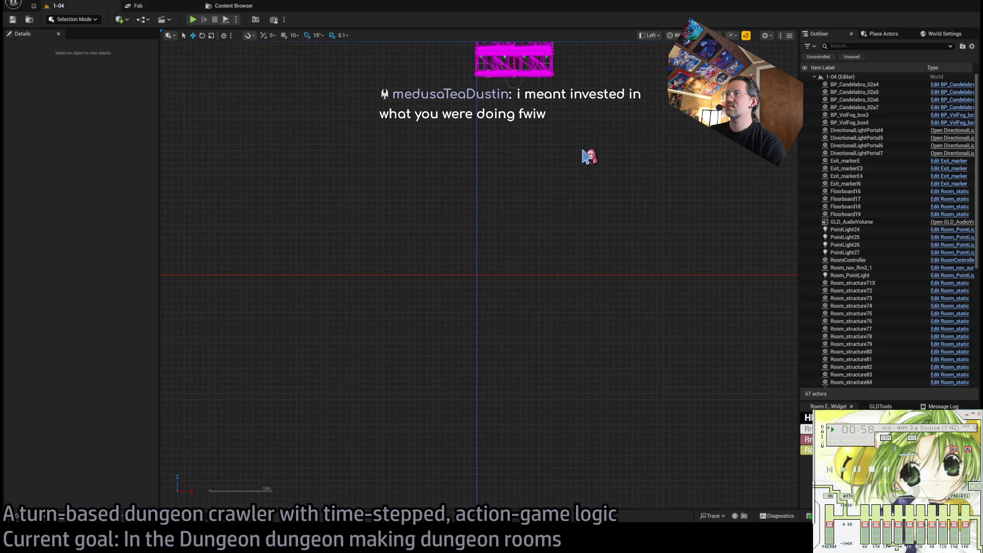
scroll(510, 94, "up", 3)
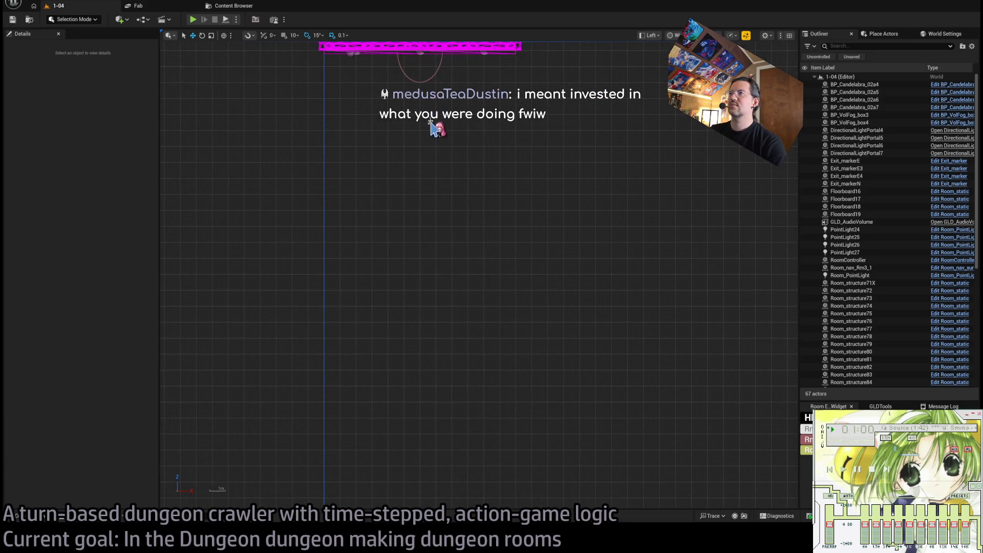
left_click_drag(452, 173, 276, 182)
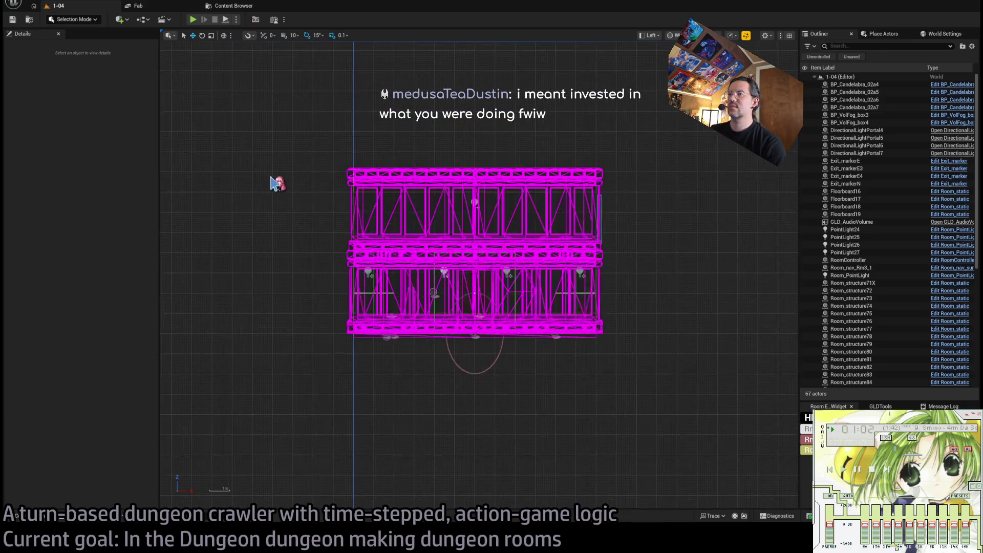
scroll(413, 220, "up", 2)
mouse_move(251, 123)
left_mouse_down()
mouse_move(476, 189)
mouse_move(742, 364)
left_mouse_up()
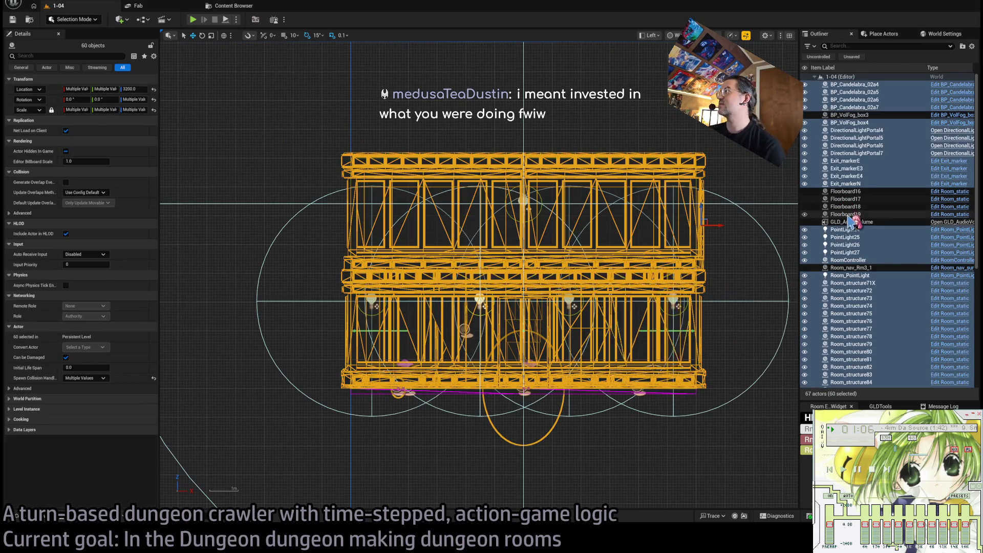
In the Outliner, deselect RoomController and add Room_nav_Rm3_1 to the selection
left_click(876, 225, "ctrl")
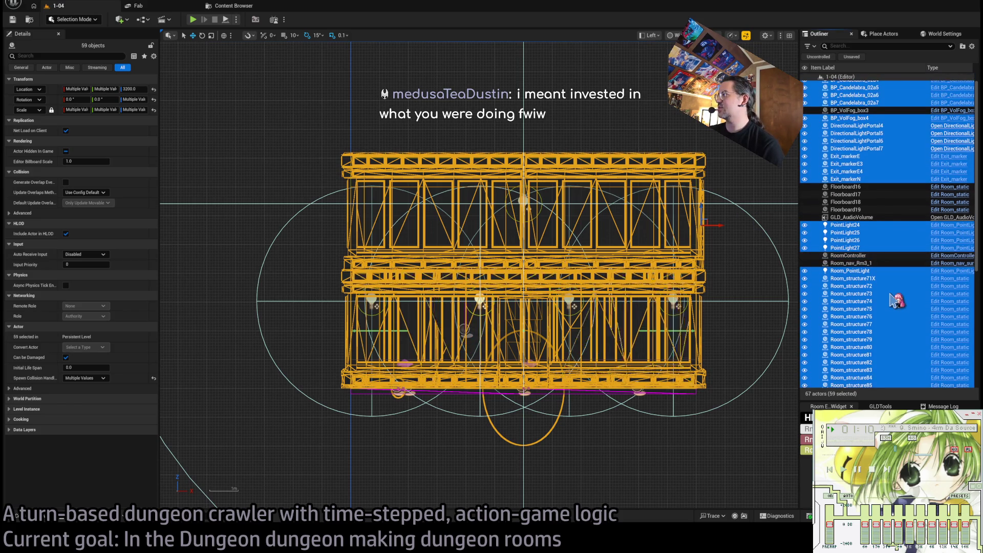
scroll(896, 301, "down", 3)
scroll(895, 301, "down", 4)
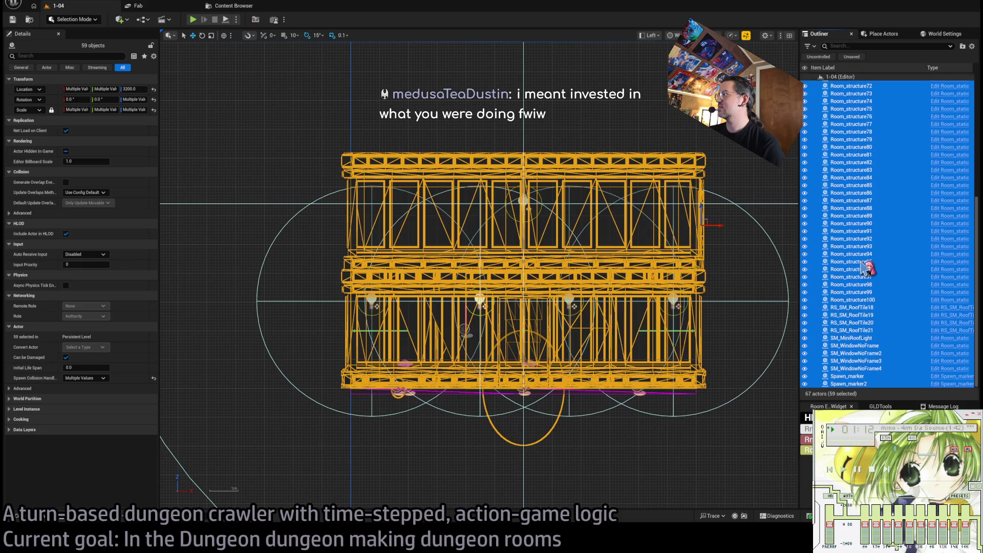
scroll(865, 266, "up", 1)
left_click(867, 149, "ctrl")
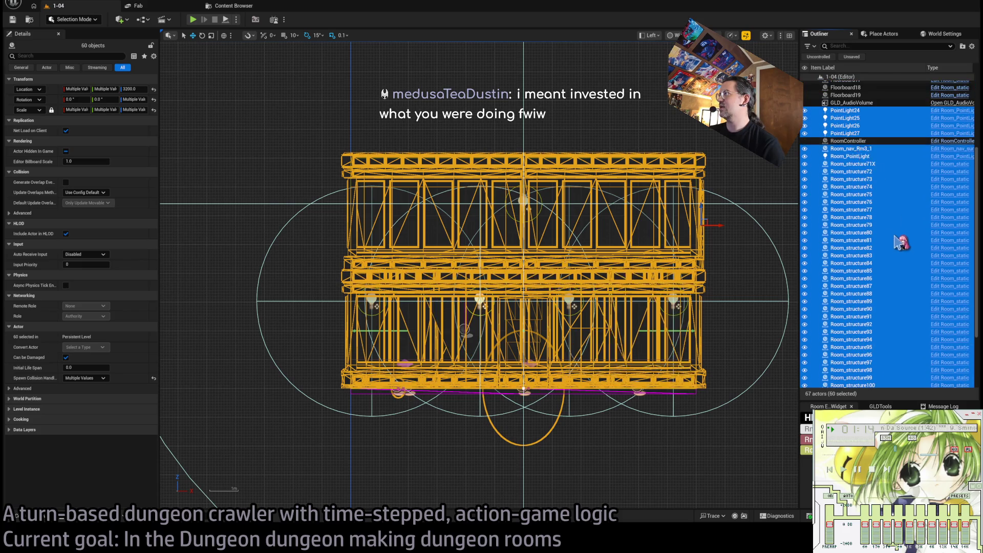
scroll(899, 248, "up", 6)
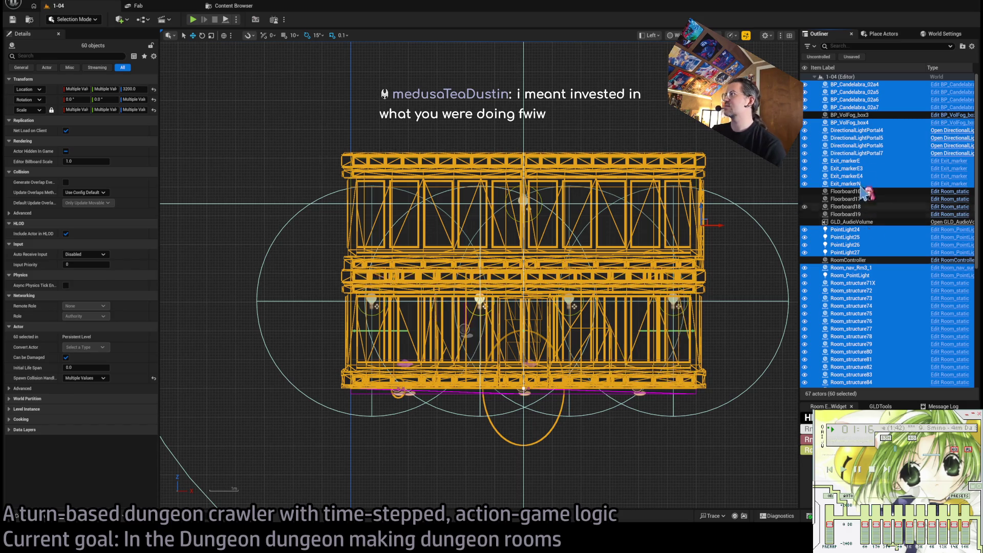
Delete the 60 selected room actors, leaving six actors in the Outliner
key("Delete")
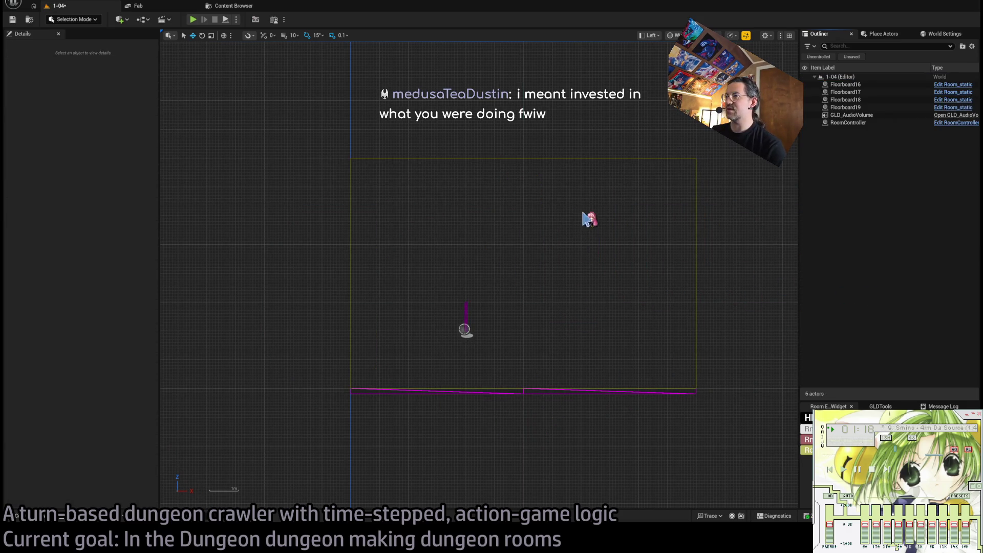
mouse_move(730, 134)
left_mouse_down()
mouse_move(590, 191)
mouse_move(624, 188)
left_mouse_up()
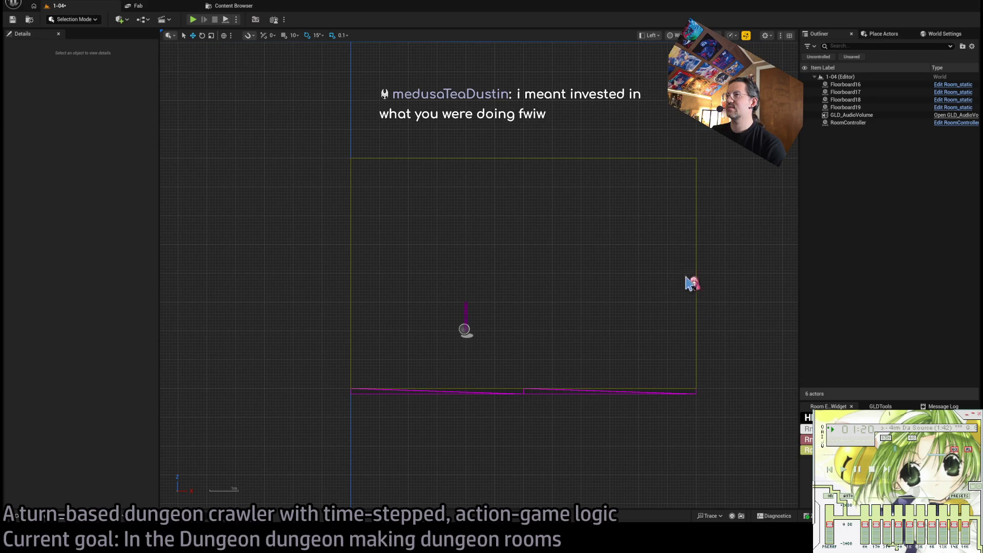
key("Up")
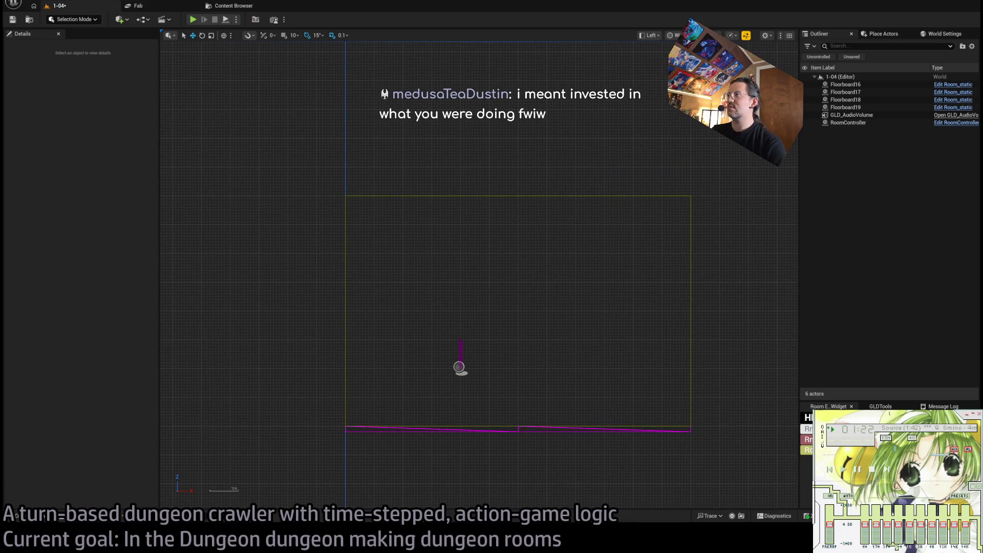
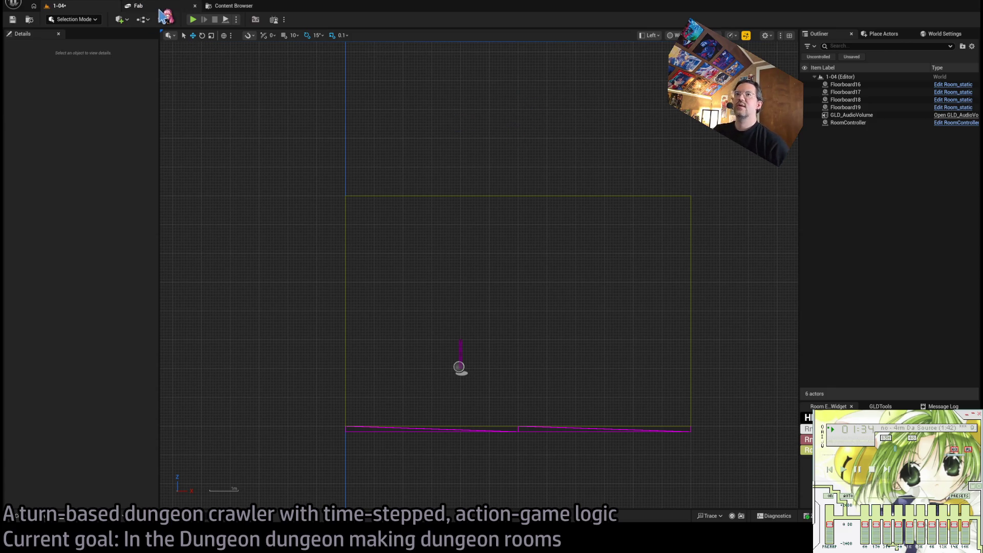
Close the Fab and Content Browser tabs and fly toward room 1-04 in Perspective view
left_click(160, 9)
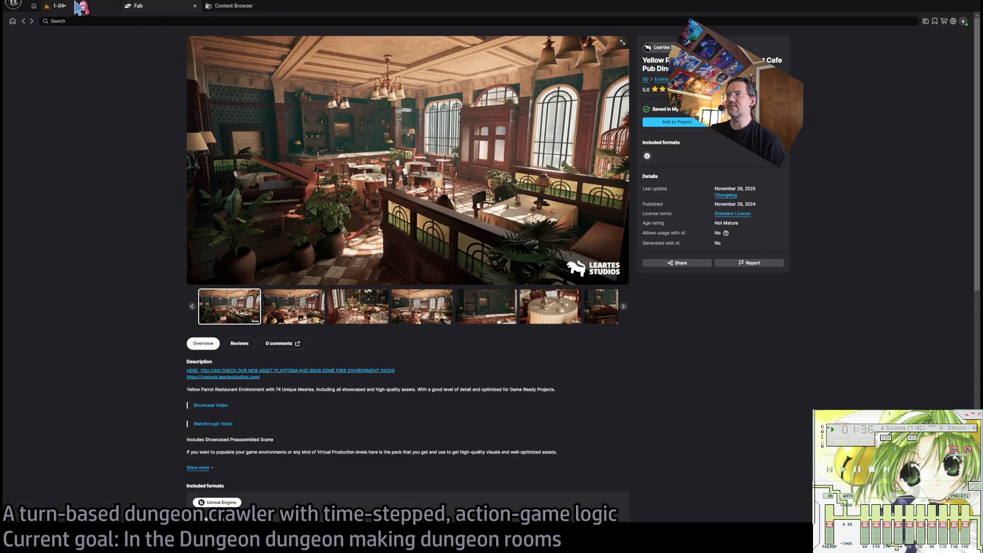
middle_click(154, 12)
middle_click(150, 7)
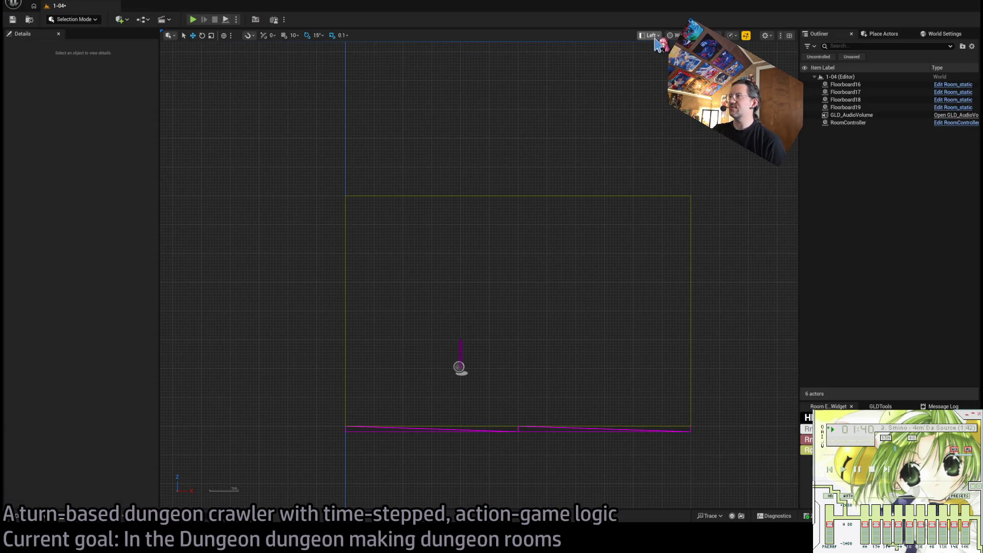
key("alt+g")
mouse_move(643, 185)
left_mouse_down()
mouse_move(627, 153)
mouse_move(609, 148)
mouse_move(568, 172)
mouse_move(587, 204)
left_mouse_up()
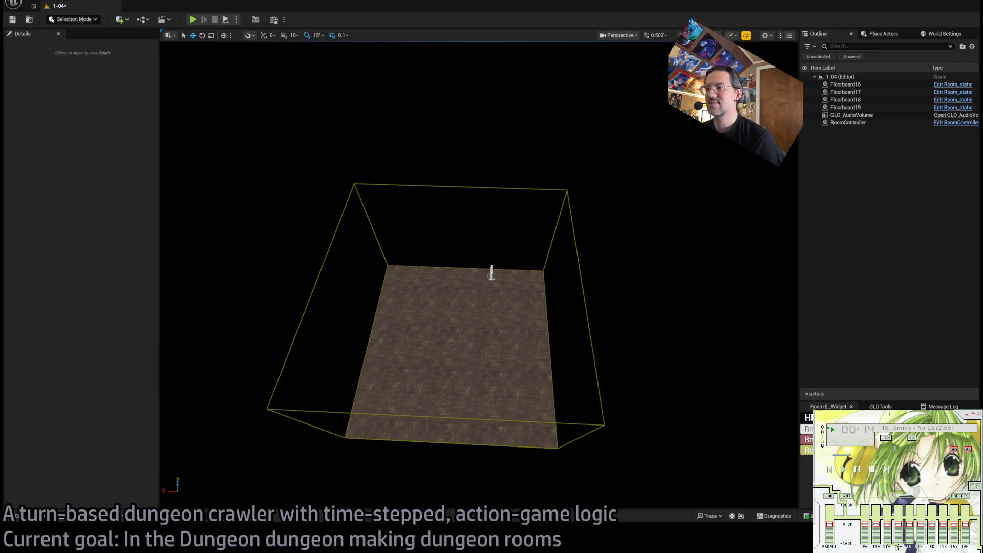
Select a floorboard, the bottom-right floor quadrant, and then the RoomController
left_click(487, 291)
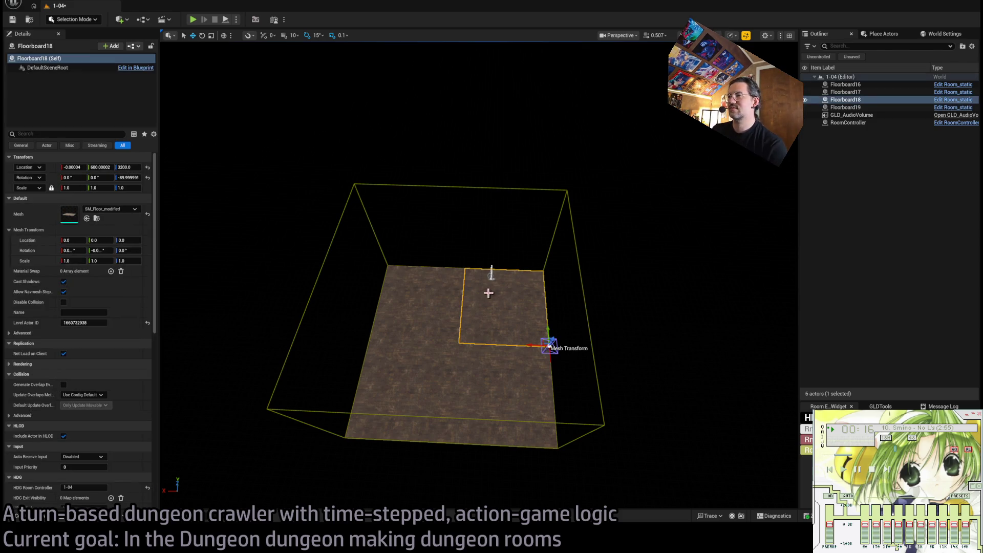
left_click(531, 368)
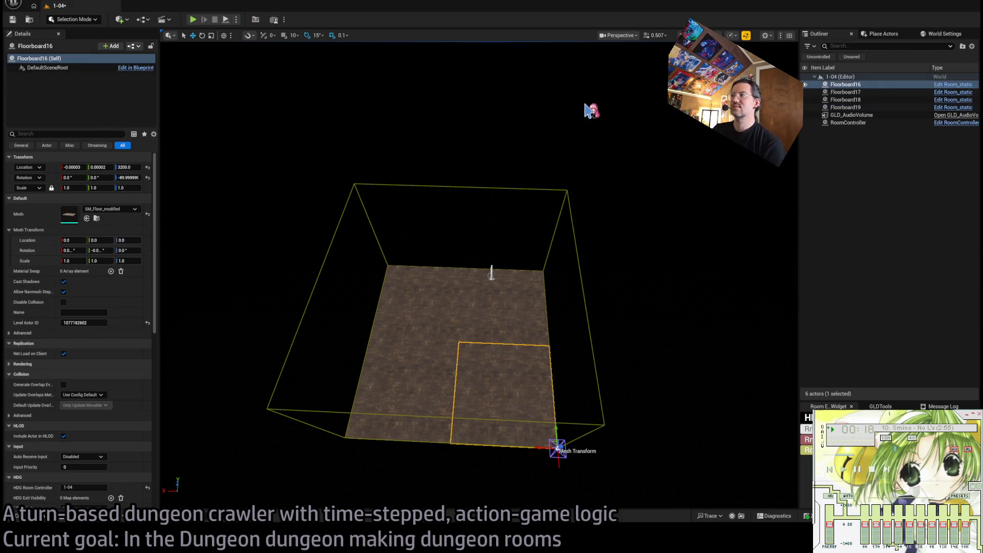
left_click(864, 123)
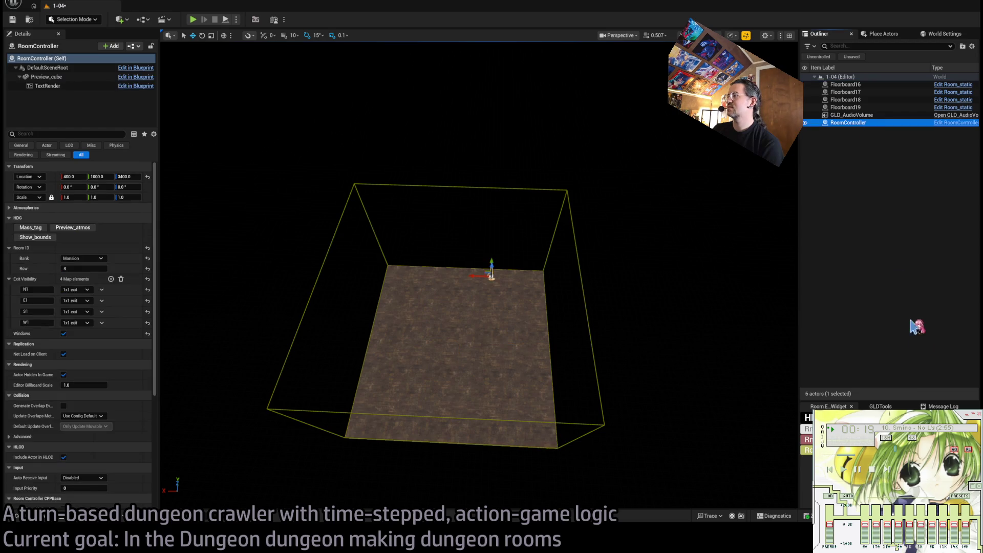
Open Mansion_DT from the LevelInstances folder and select its 3x3Blockout row
left_click(33, 516)
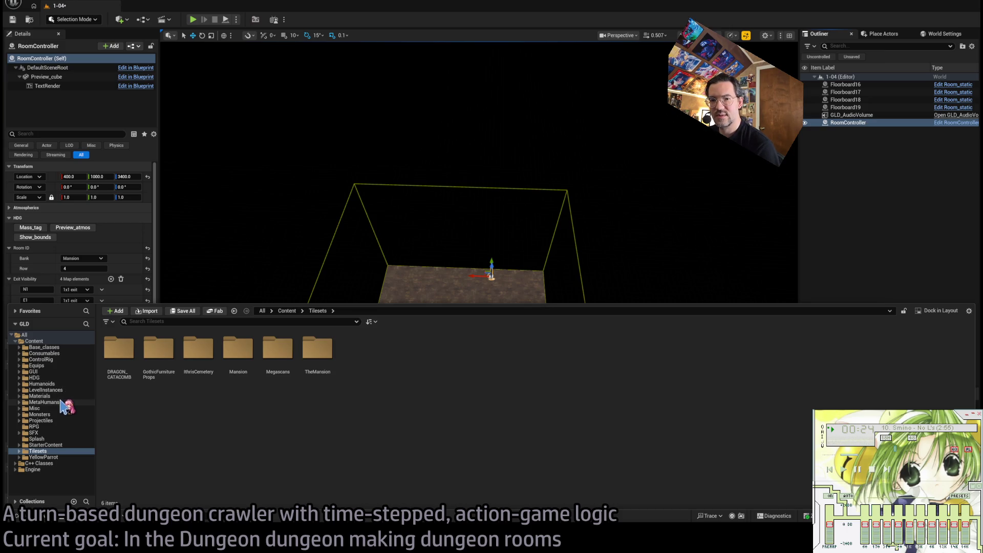
left_click(46, 396)
left_click(49, 390)
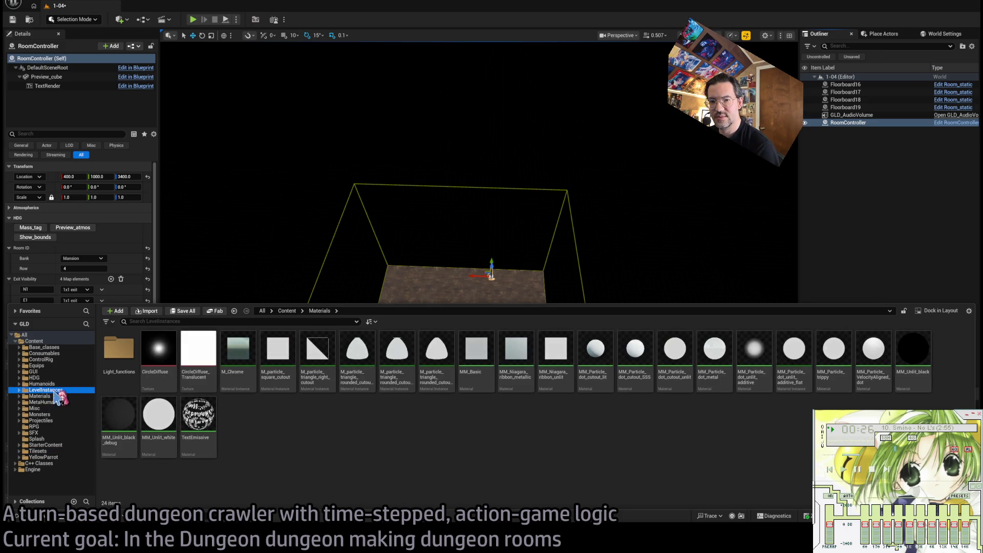
double_click(159, 353)
left_click(71, 83)
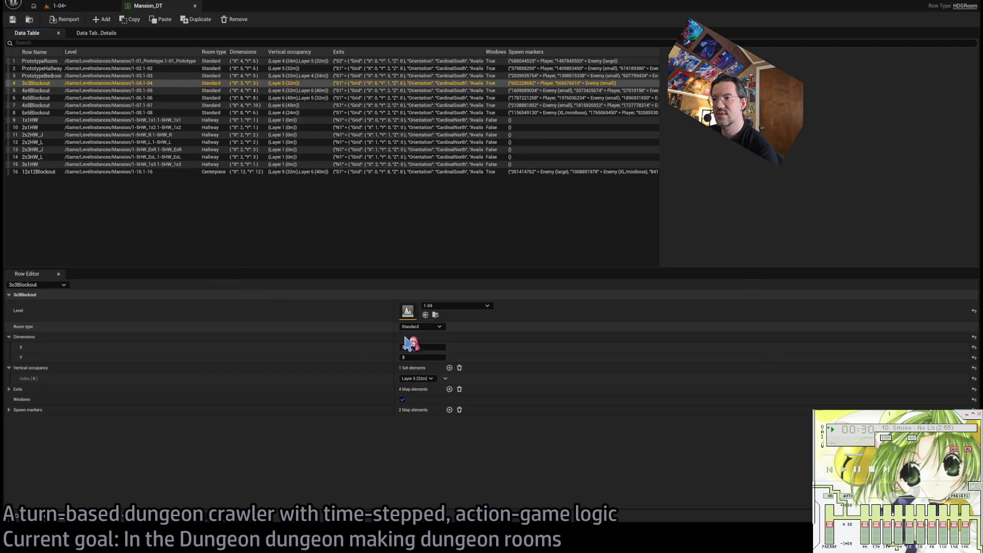
Try 3x3Blockout dimensions of 4 by 4, then Y 5, checking the room in level 1-04
left_click(439, 349)
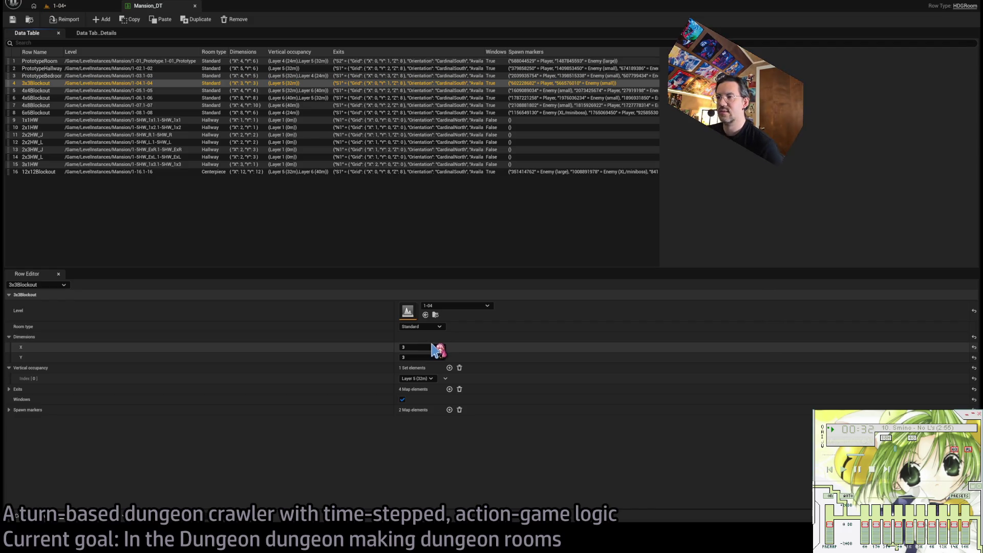
type("4")
key("Tab")
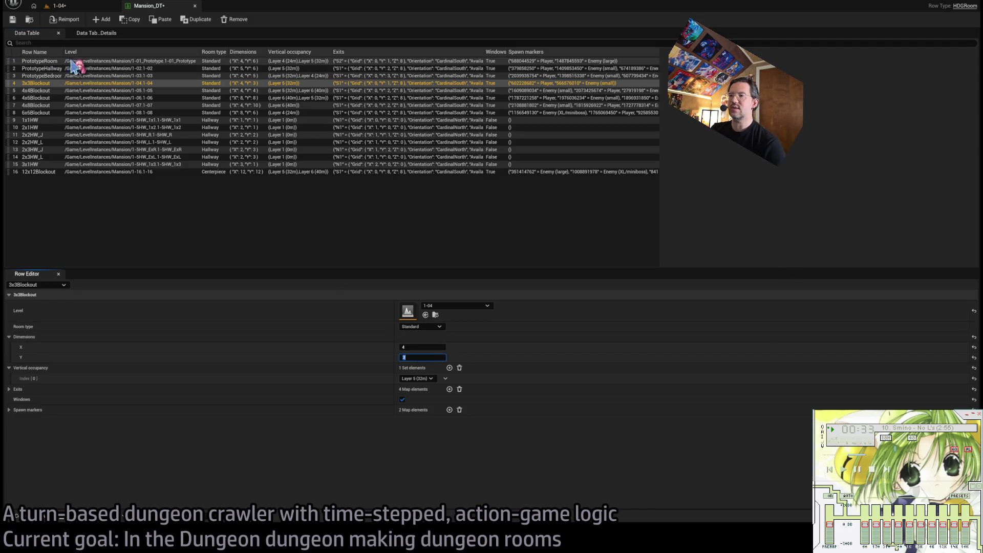
type("4")
key("Return")
left_click(59, 6)
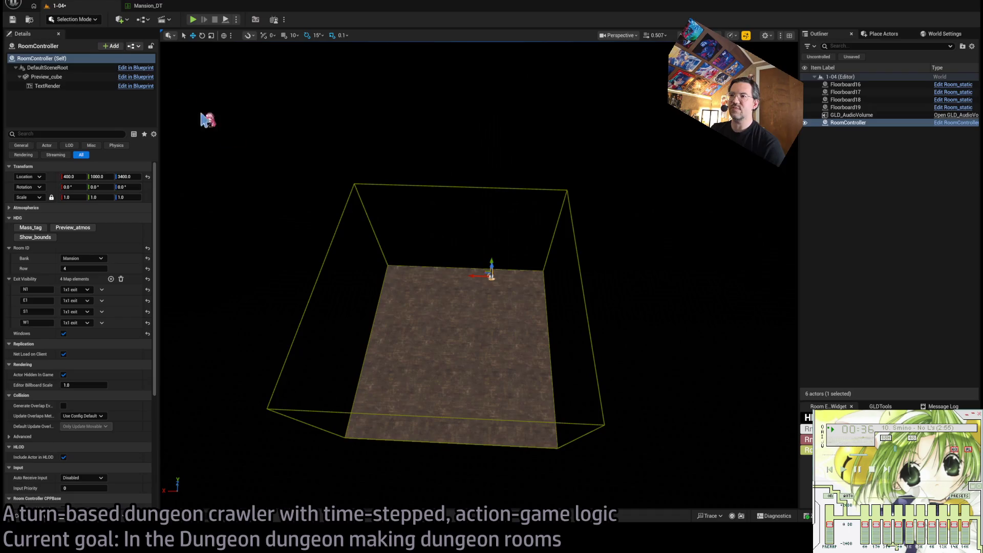
left_click_drag(209, 116, 241, 116)
left_click(154, 7)
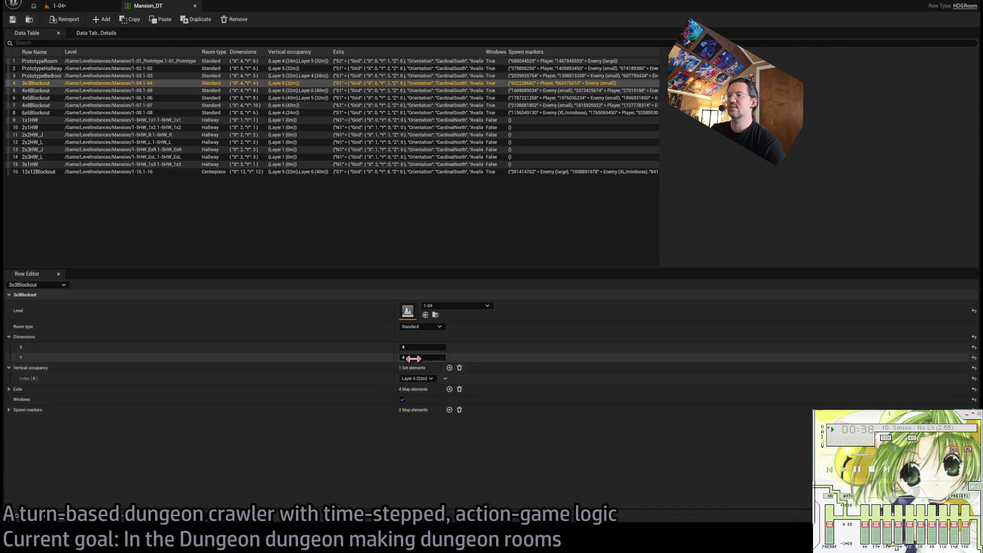
type("5")
key("Return")
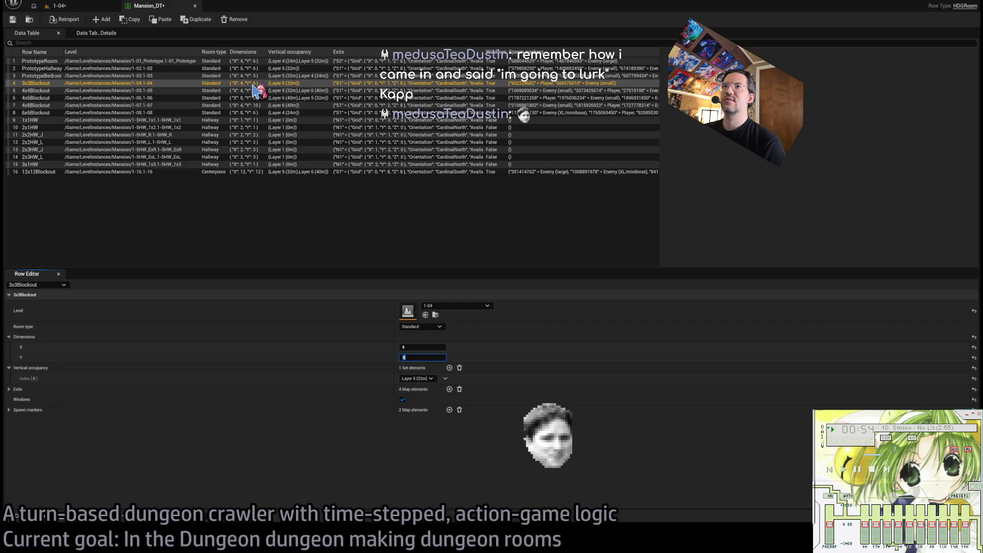
Set Dimensions X 3 and Y 7, save Mansion_DT, and return to level 1-04
left_click(413, 347)
type("3")
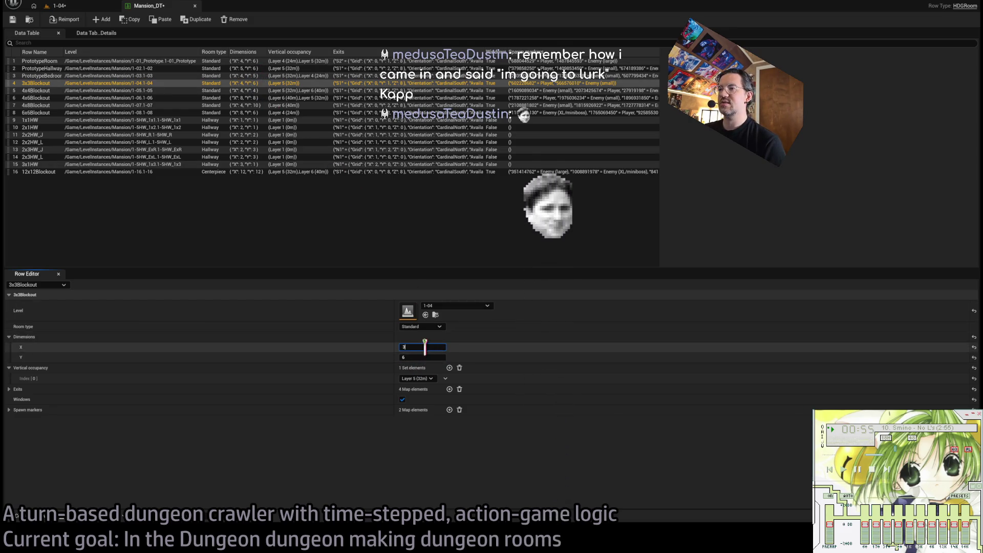
left_click(414, 356)
type("7")
key("Return")
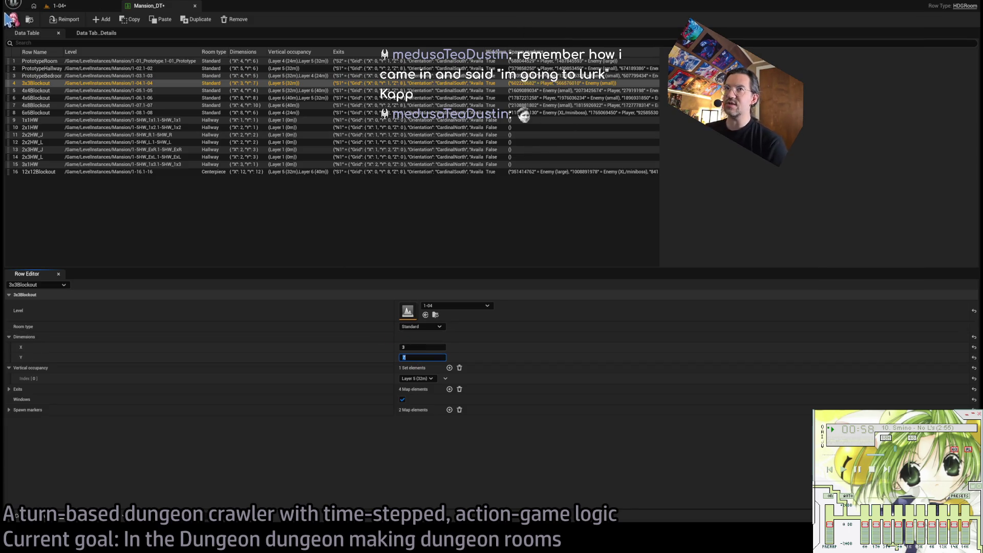
left_click(15, 19)
left_click(91, 8)
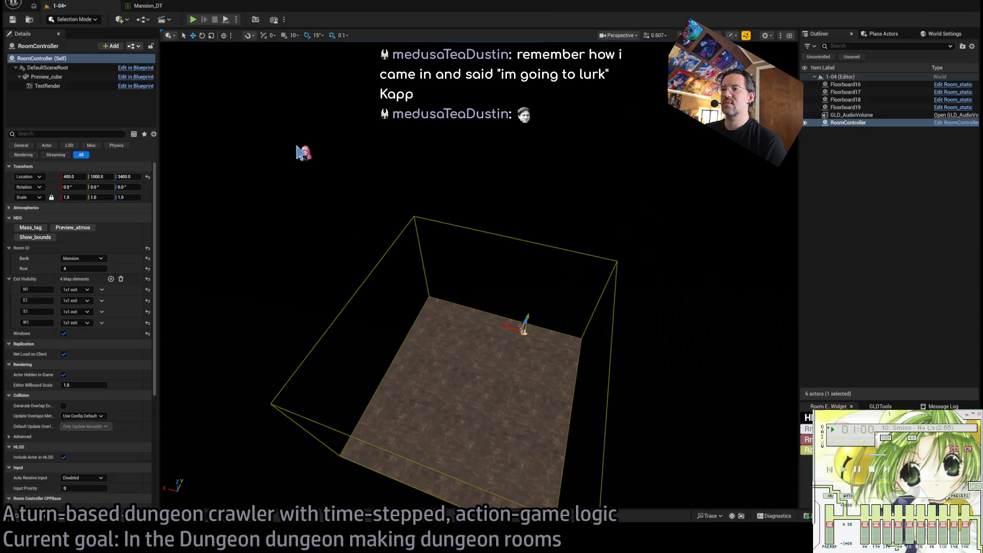
Show the room bounds, frame the room box, and run a quick play test
left_click(41, 237)
left_click_drag(459, 301, 459, 338)
mouse_move(447, 272)
left_mouse_down()
mouse_move(448, 302)
mouse_move(448, 272)
left_mouse_up()
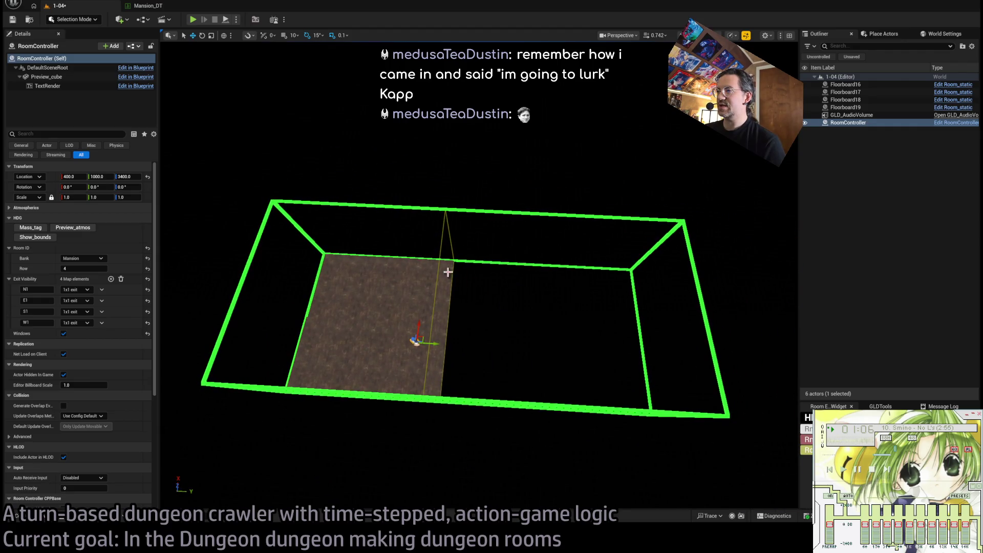
left_click(451, 231)
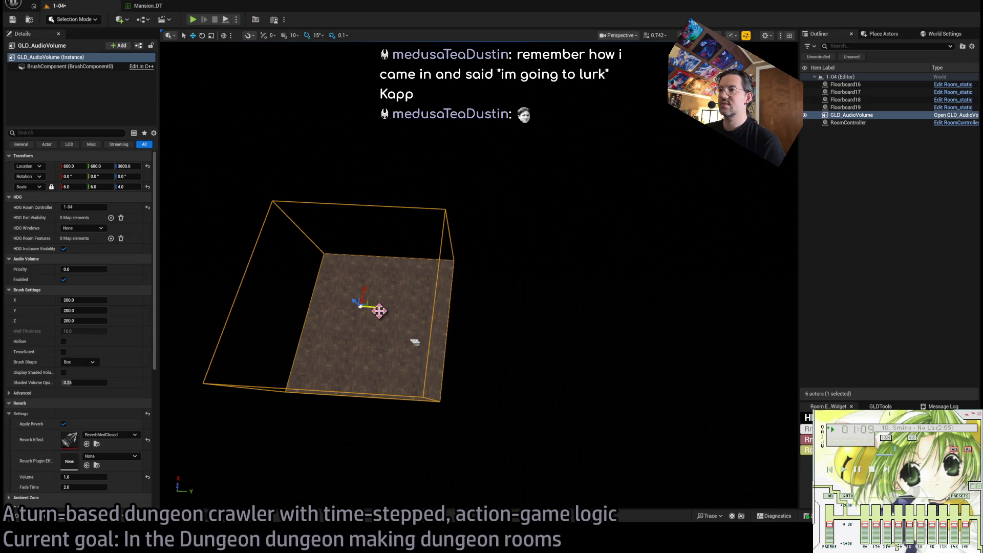
key("alt+p")
key("Escape")
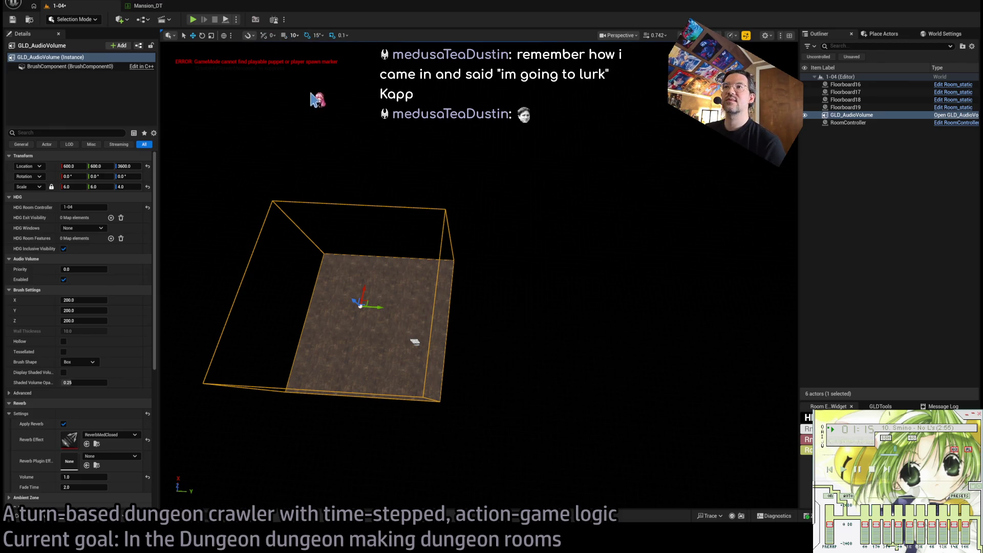
Set grid snap to 100 and fit the GLD_AudioVolume to the room with Y scale 14
key("bracketright")
key("bracketright")
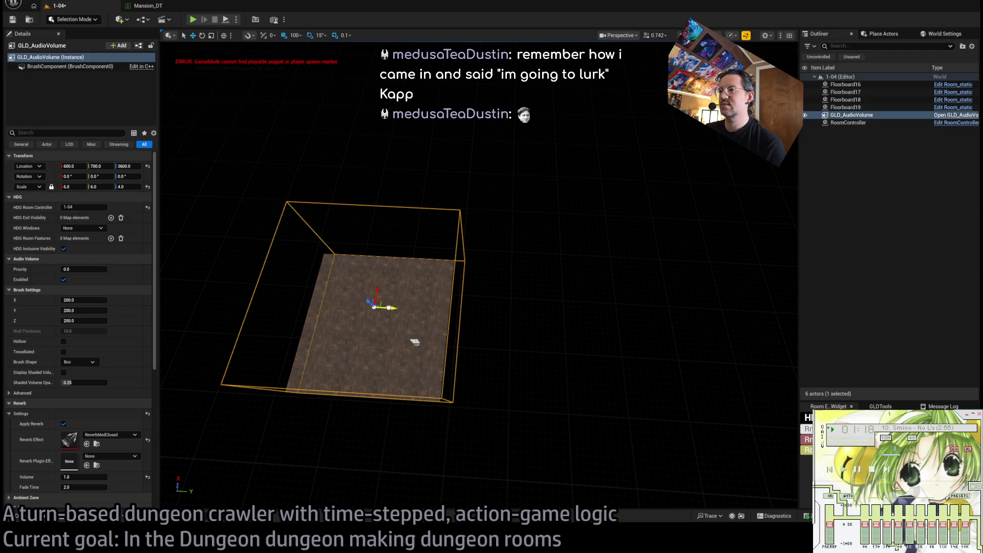
left_click(505, 307)
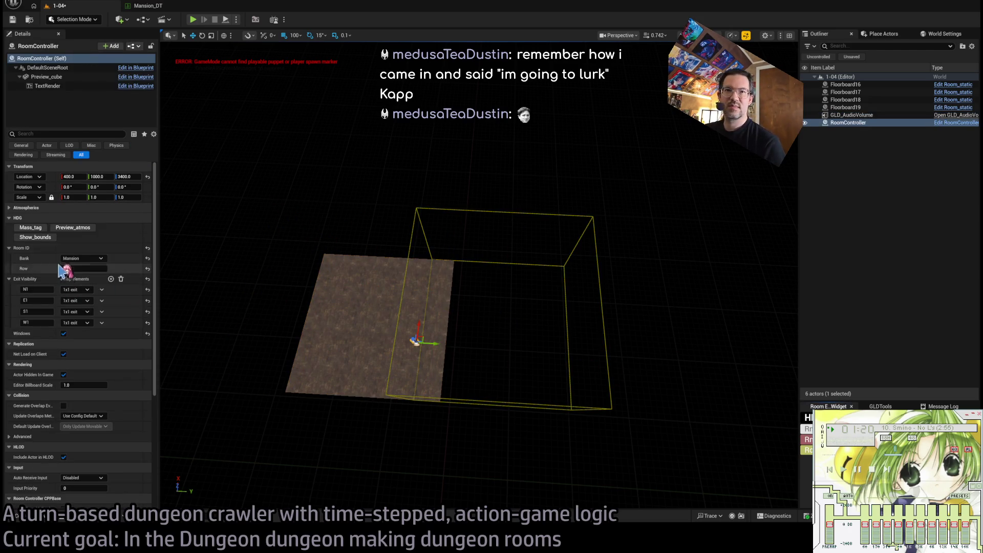
left_click(35, 237)
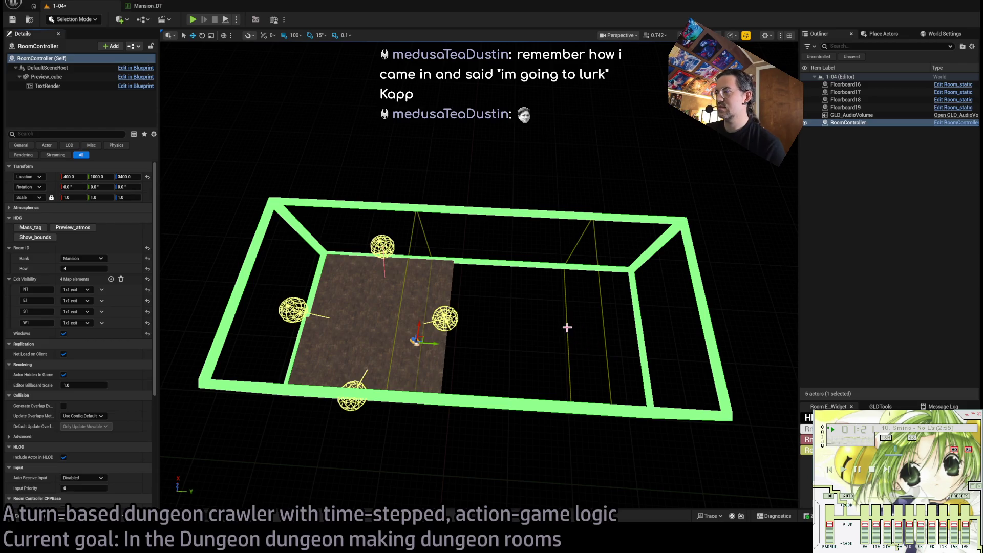
left_click(507, 337)
mouse_move(503, 314)
left_mouse_down()
mouse_move(490, 310)
mouse_move(542, 314)
left_mouse_up()
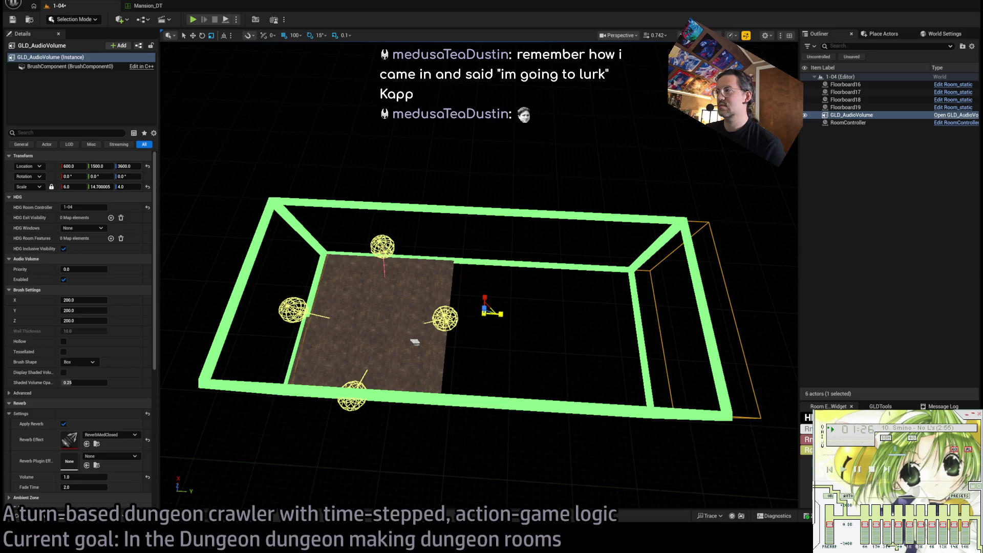
left_click_drag(501, 314, 484, 315)
key("w")
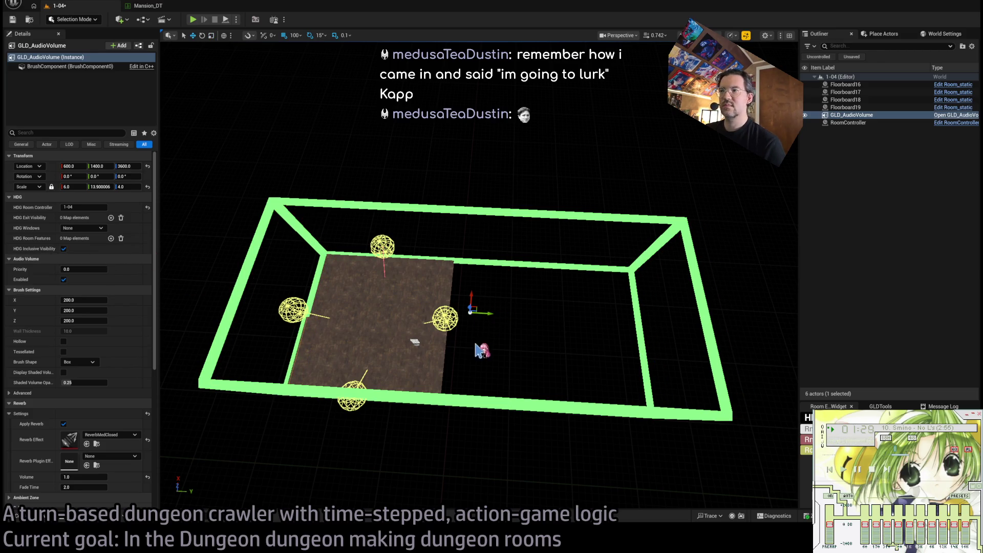
left_click(118, 186)
type("14")
key("Return")
left_click_drag(492, 317, 524, 333)
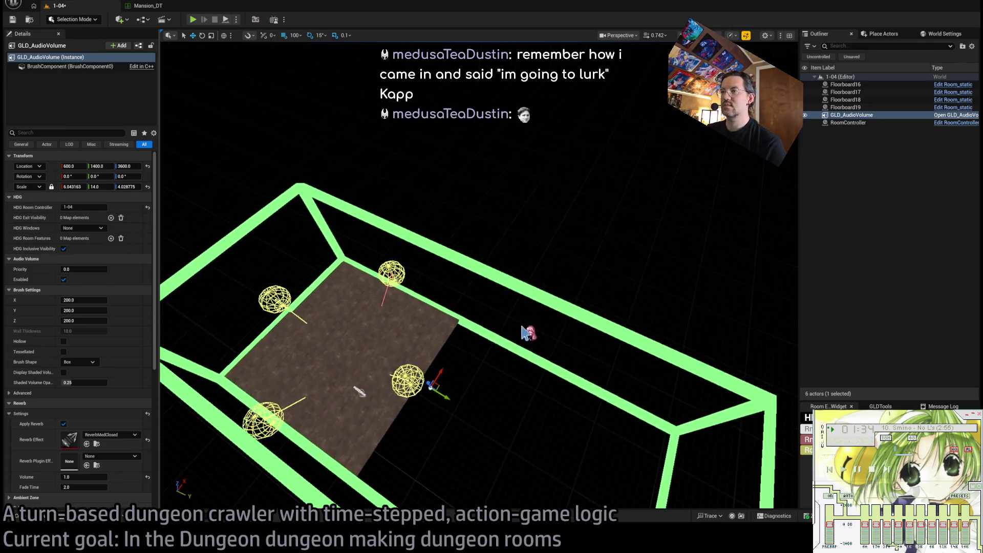
Save level 1-04 and Alt-drag two floor tiles to duplicate them along the room
key("ctrl+s")
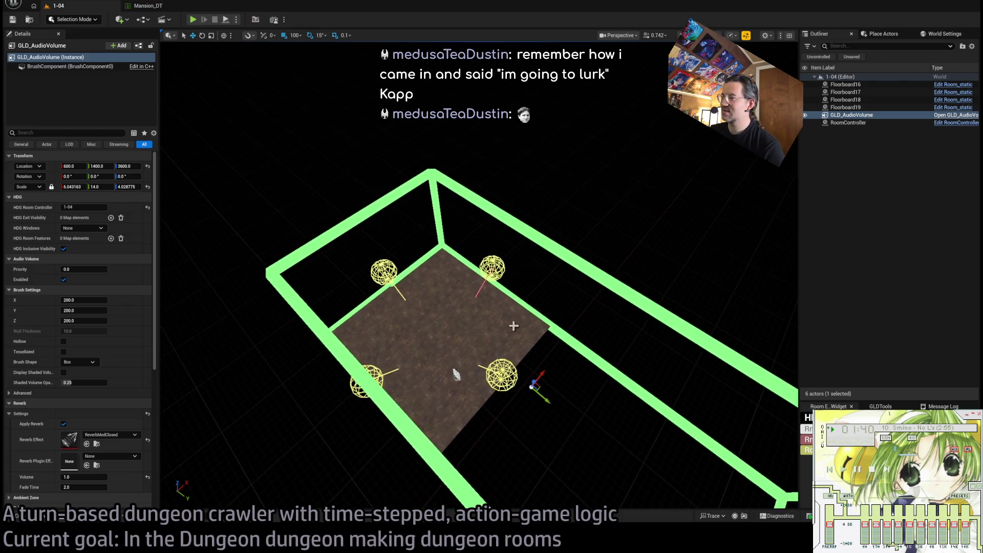
left_click(389, 371)
mouse_move(389, 371)
left_mouse_down()
mouse_move(439, 374)
mouse_move(384, 435)
mouse_move(550, 409)
mouse_move(456, 405)
mouse_move(449, 452)
mouse_move(636, 450)
mouse_move(657, 428)
mouse_move(522, 258)
left_mouse_up()
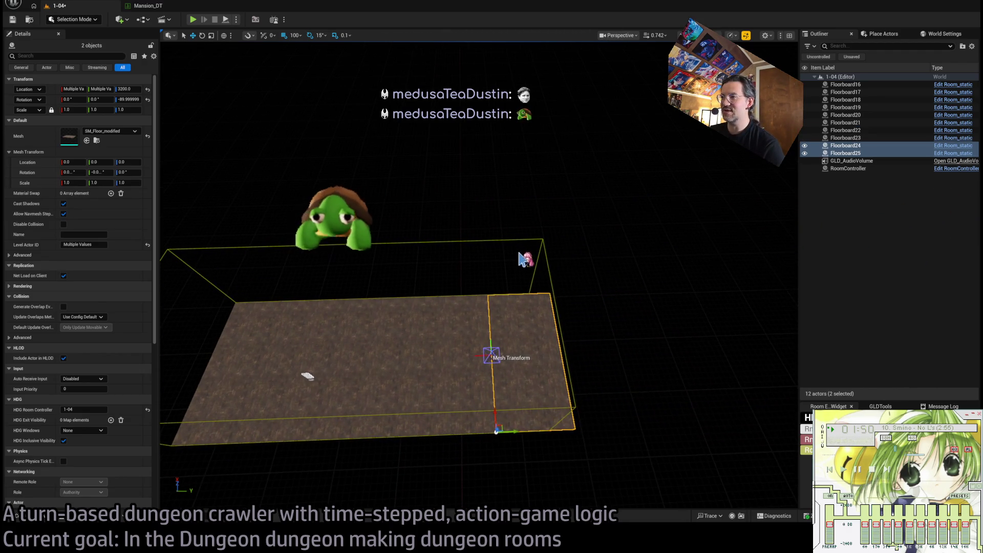
Replace Floorboard24 with its copy Floorboard26 and check Mansion_DT's 3×7 dimensions
left_click(530, 310)
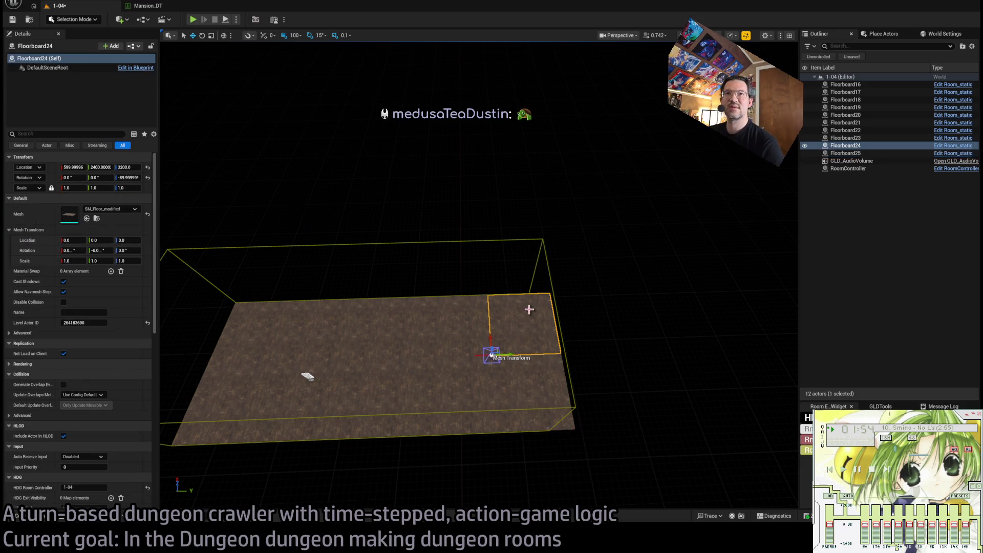
mouse_move(508, 353)
left_mouse_down()
mouse_move(566, 348)
mouse_move(500, 351)
left_mouse_up()
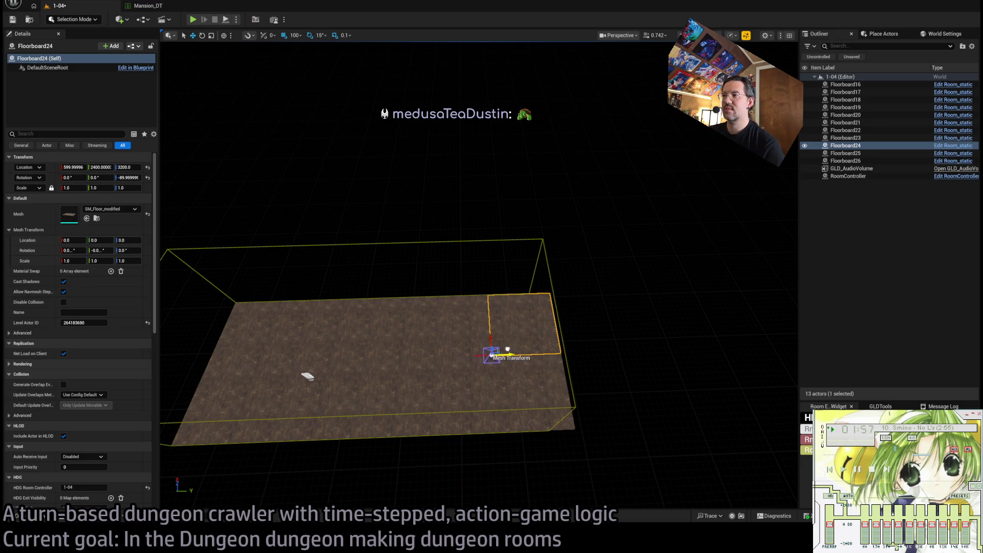
key("Delete")
left_click(543, 338)
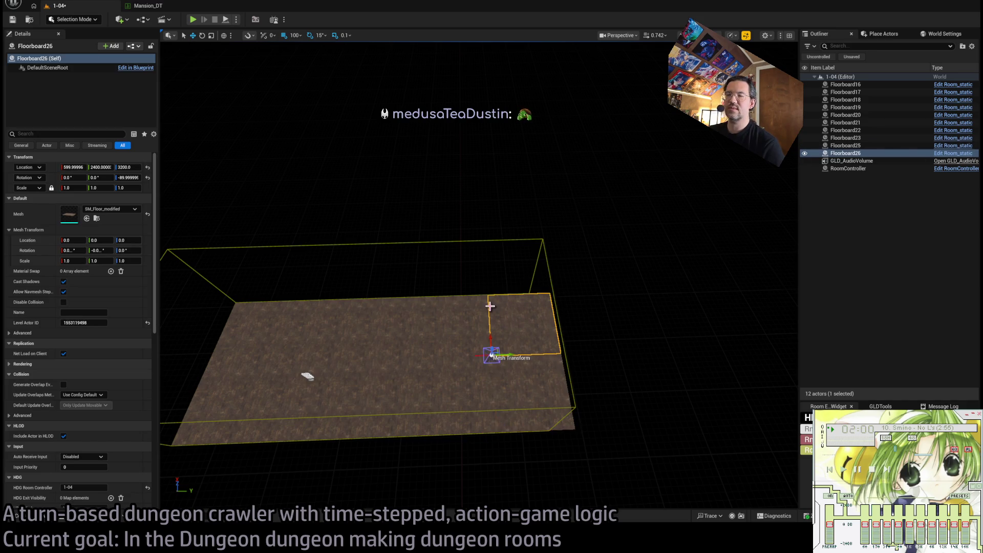
left_click(148, 6)
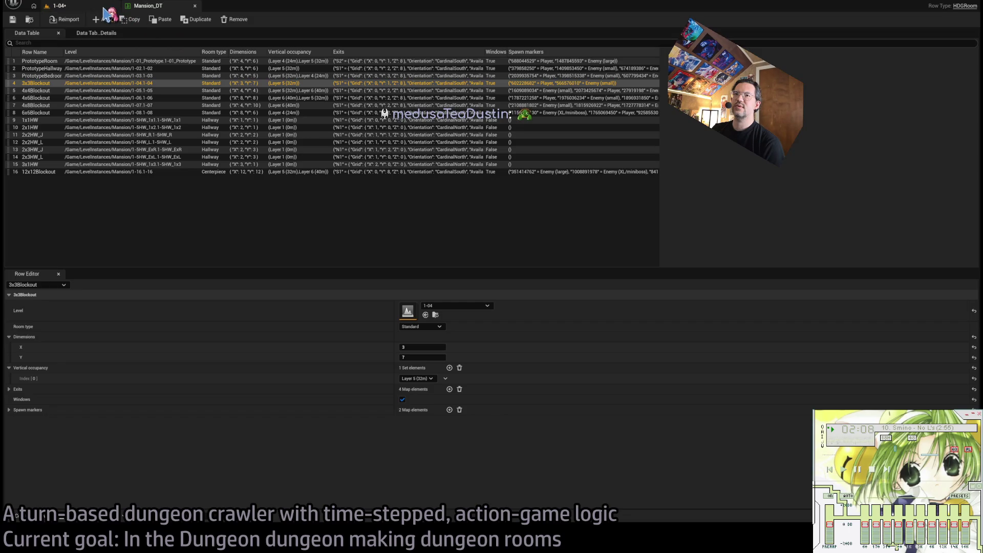
left_click(106, 12)
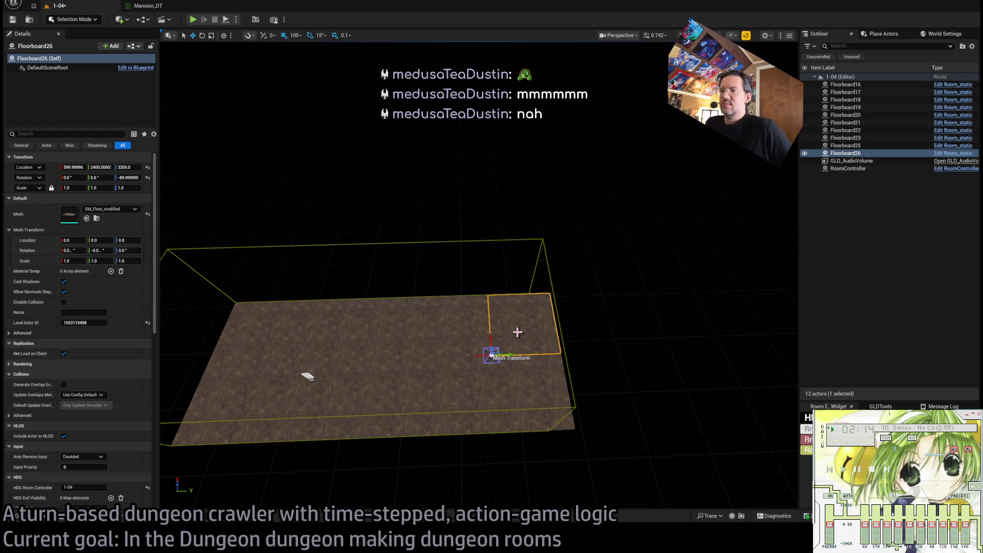
Compare the Floorboard16 and Floorboard17 corner tiles, then frame Floorboard26
left_click(235, 340)
left_click(223, 395)
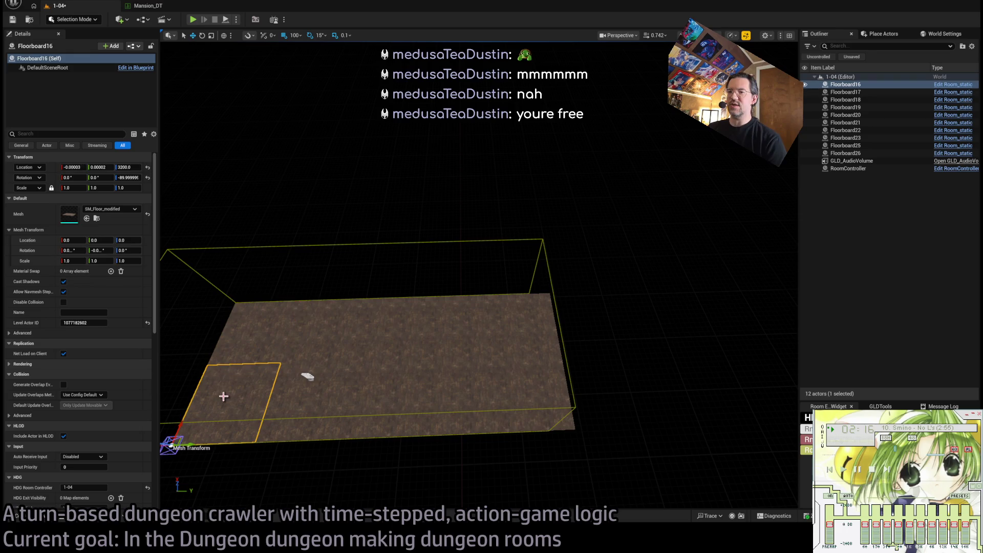
left_click(240, 333)
left_click(244, 404)
left_click(240, 333)
left_click(247, 400)
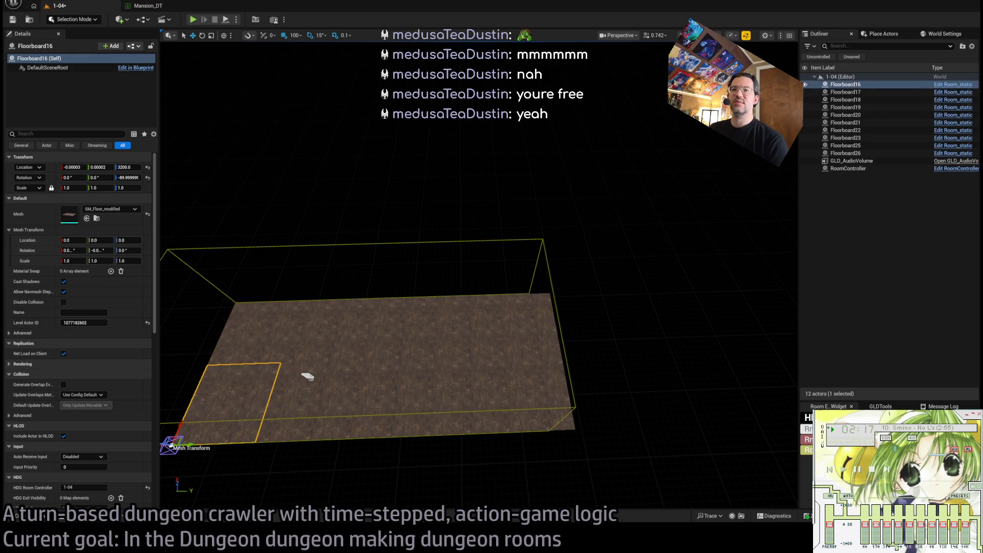
left_click(256, 333)
left_click(552, 329)
key("f")
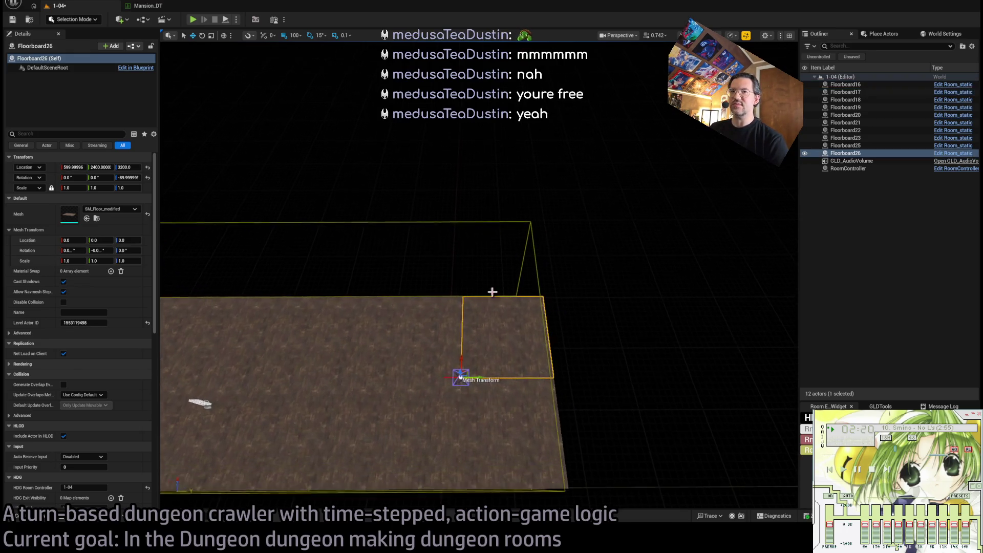
Shift-select all ten floor tiles, then pick out single tiles
scroll(509, 344, "down", 5)
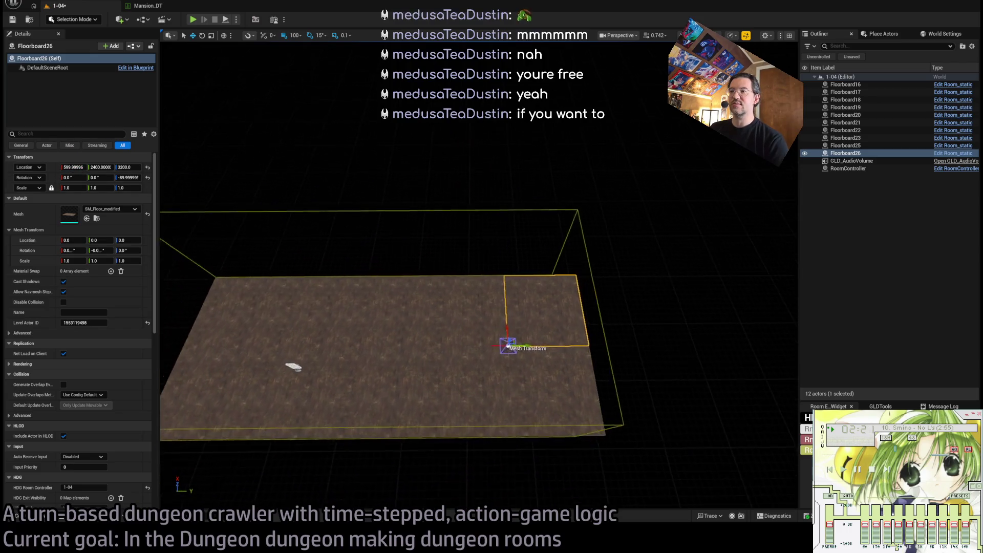
left_click(595, 373, "ctrl")
left_click(494, 358, "ctrl")
left_click(512, 307, "ctrl")
left_click(445, 302, "ctrl")
left_click(435, 374, "ctrl")
left_click(367, 358, "ctrl")
left_click(379, 307, "ctrl")
left_click(313, 307, "ctrl")
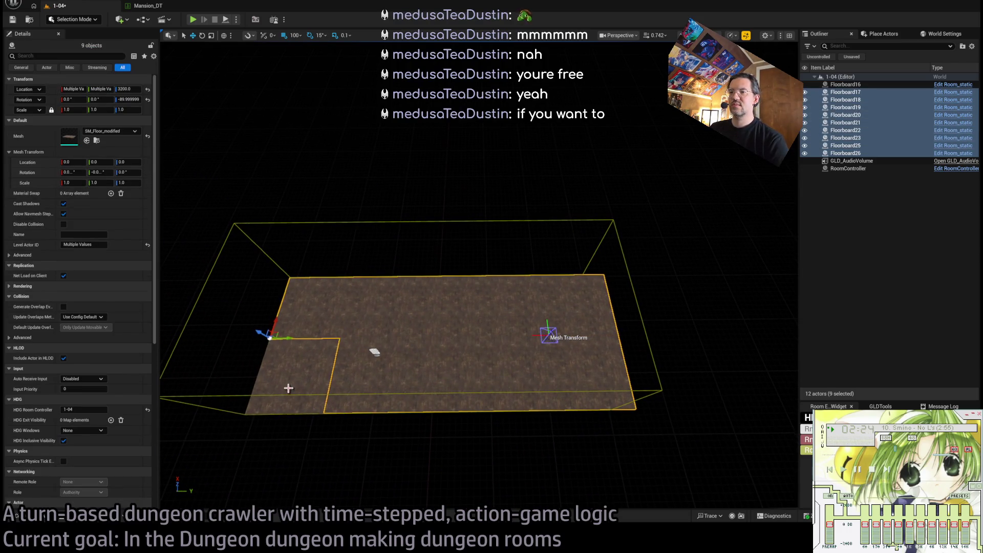
left_click(287, 385, "ctrl")
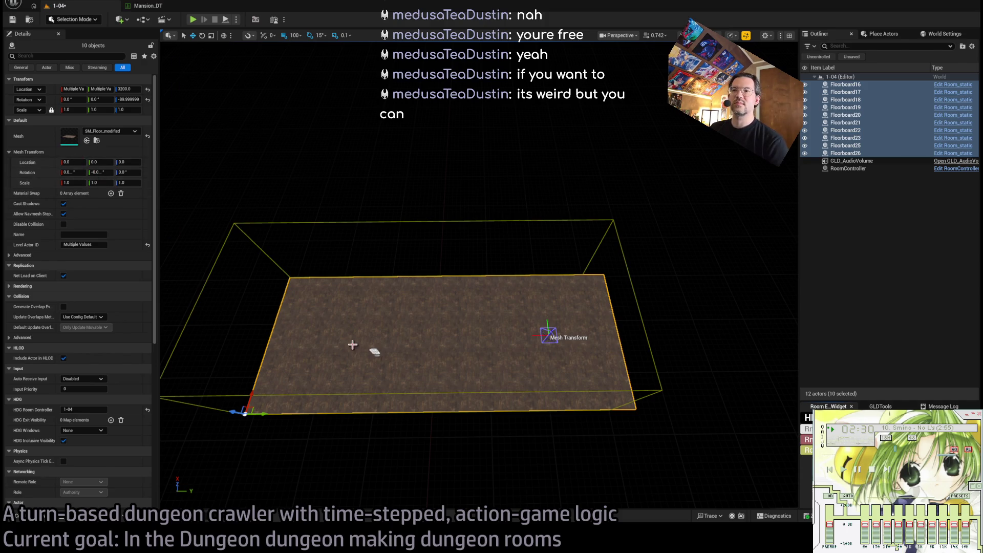
left_click(338, 358)
left_click(325, 335)
left_click(312, 358)
Move Floorboard17 to Location X 600, Y 0 with rotation 270
left_click(304, 358)
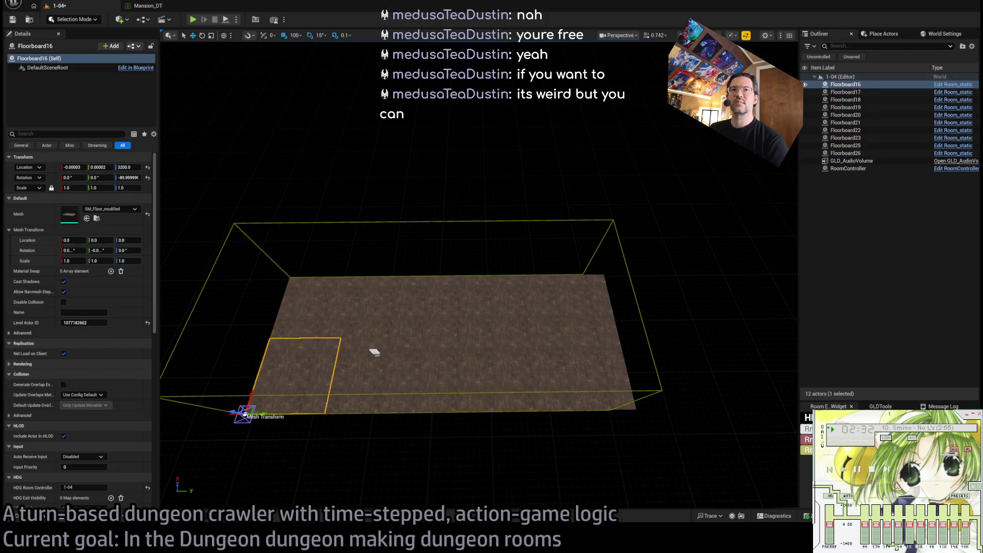
left_click(318, 307)
left_click(73, 167)
type("6")
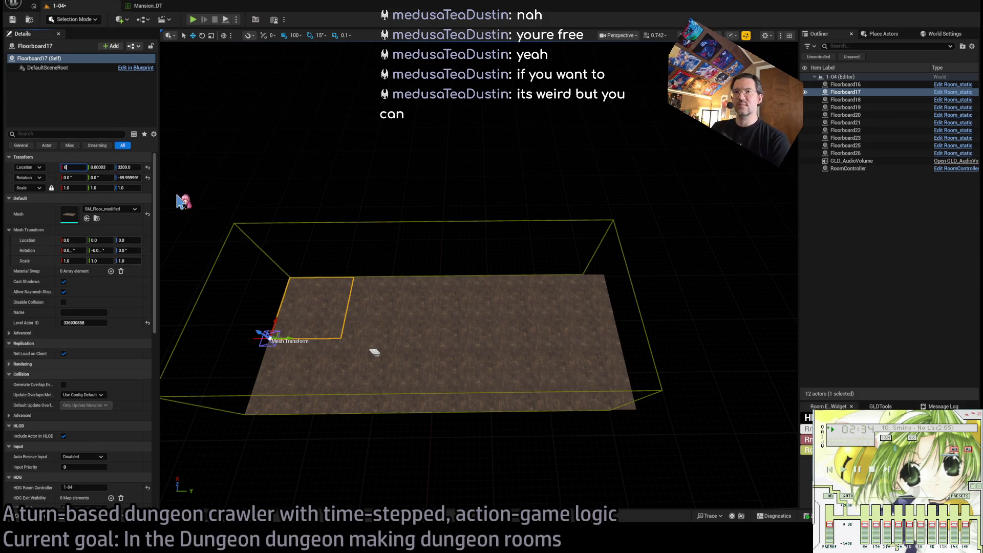
type("00")
key("Tab")
type("0")
key("Tab")
key("Tab")
key("Tab")
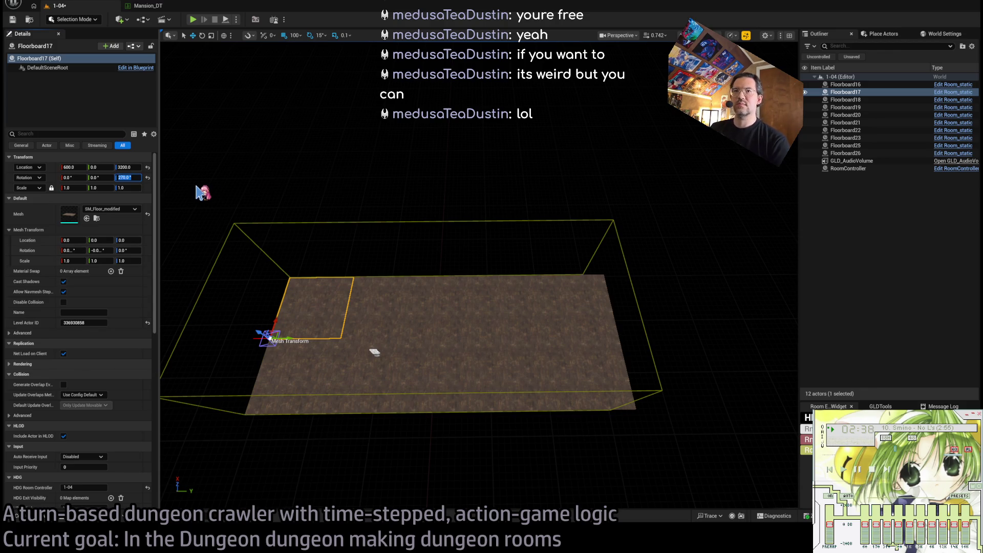
left_click(317, 307, "ctrl")
Select all ten floorboard tiles together
left_click(381, 307, "ctrl")
left_click(373, 395, "ctrl")
left_click(439, 377, "ctrl")
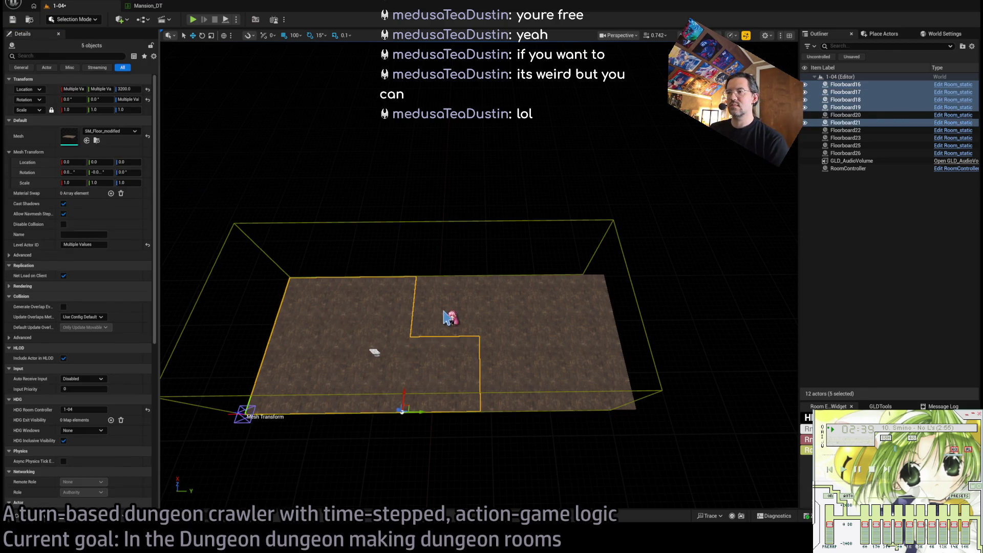
left_click(450, 312, "ctrl")
left_click(512, 307, "ctrl")
left_click(514, 373, "ctrl")
left_click(588, 374, "ctrl")
left_click(579, 307, "ctrl")
Try Mesh Rotation Z -90 on all tiles, then reset it to 0
left_click(68, 172)
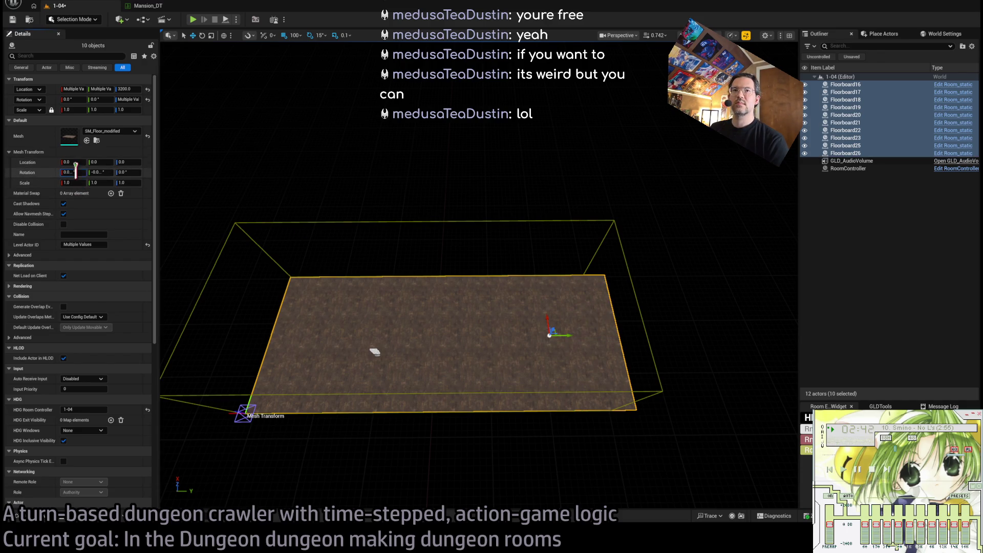
key("Tab")
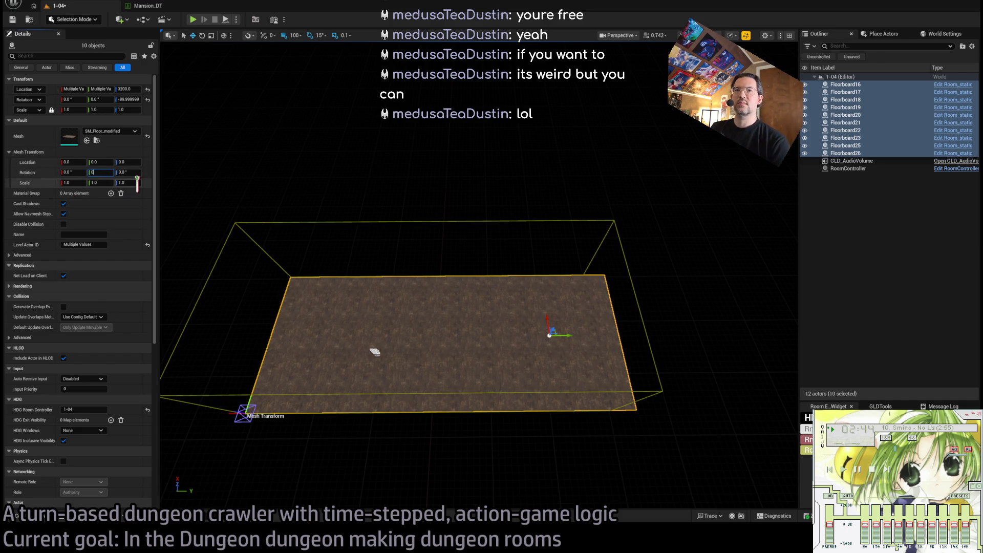
type("-90")
key("Return")
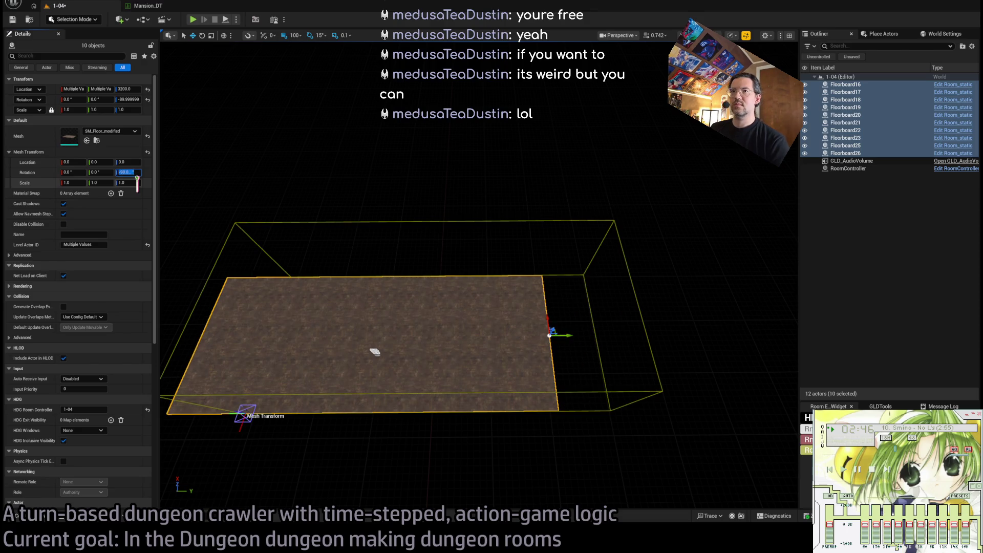
type("0")
key("Return")
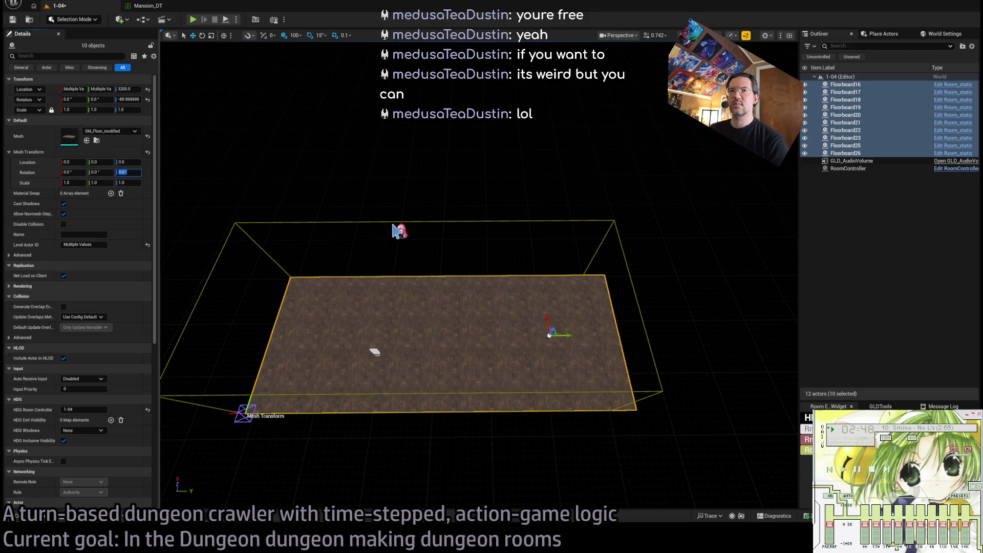
left_click(339, 281)
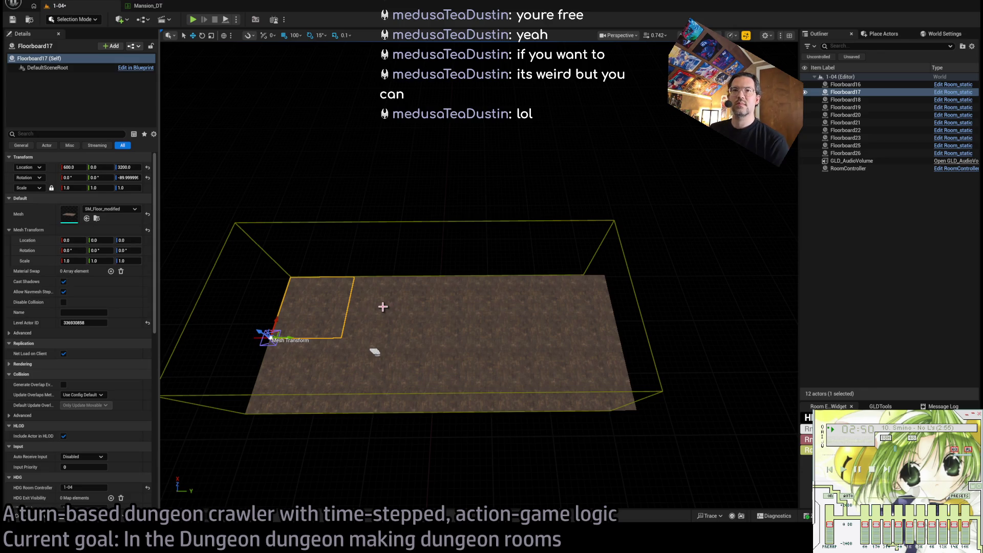
Reselect Floorboard17 and begin editing its Z rotation
left_click(395, 376)
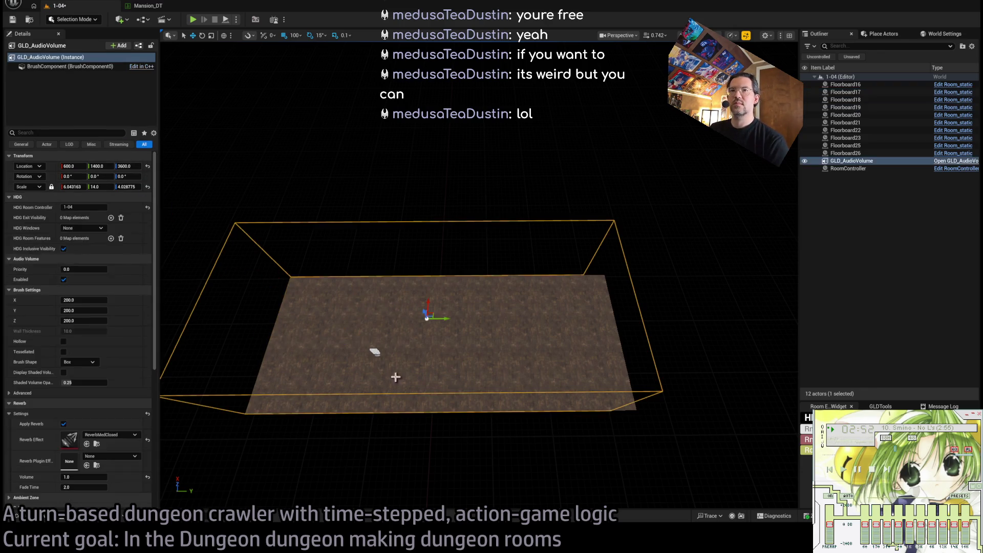
left_click(395, 377)
left_click(351, 301)
left_click(196, 215)
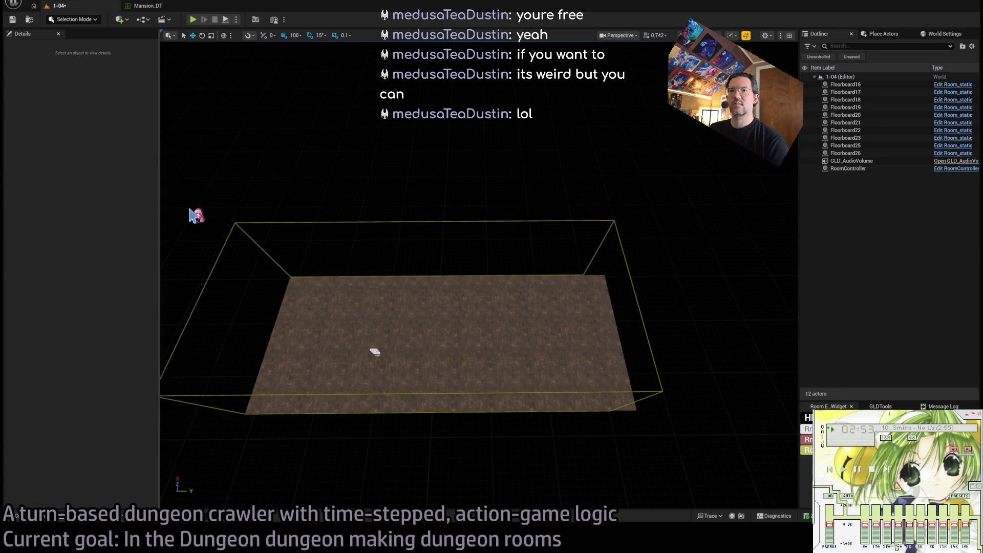
left_click(307, 307)
left_click(315, 379)
left_click(312, 333)
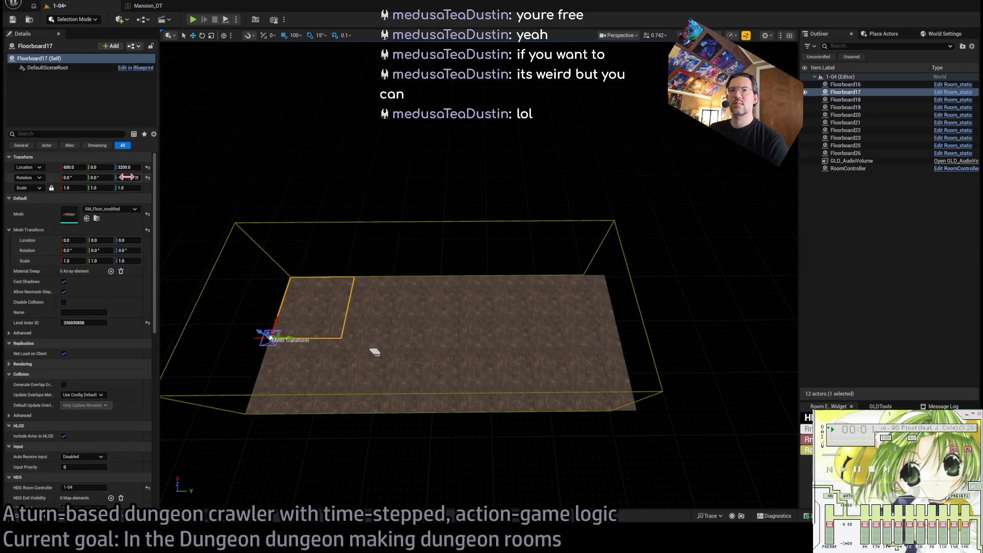
left_click(126, 177)
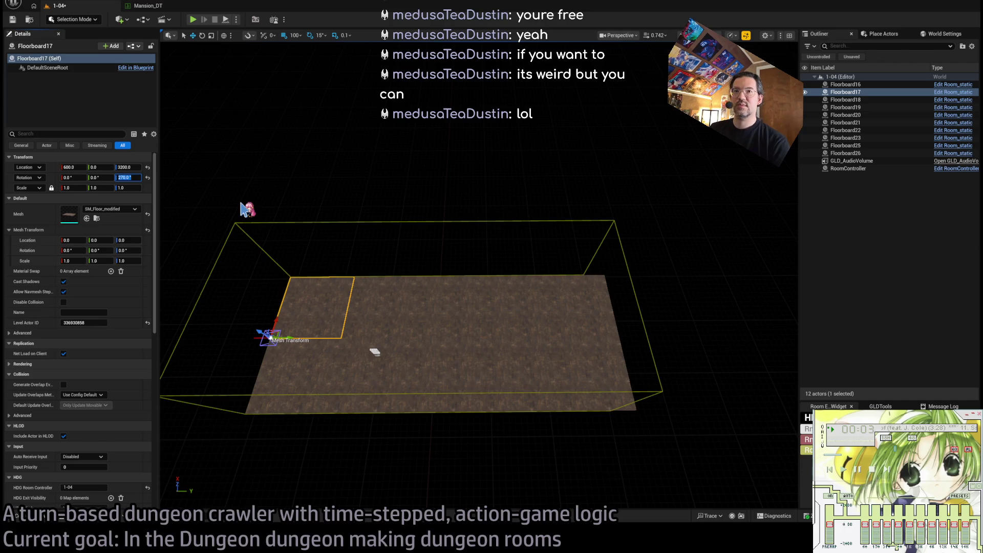
Inspect the positions of Floorboards 16 through 23, 26 and 17
left_click(327, 377)
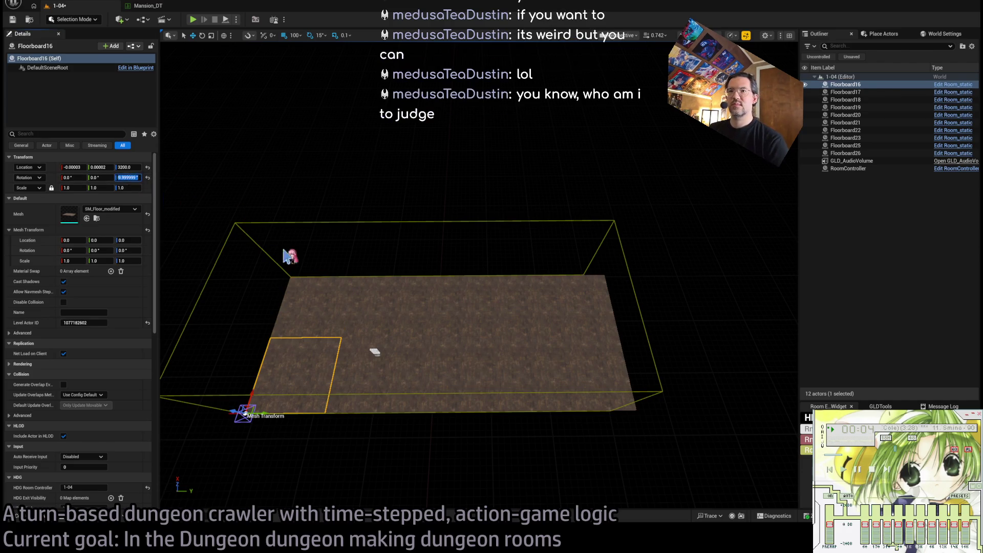
left_click(367, 306)
left_click(379, 382)
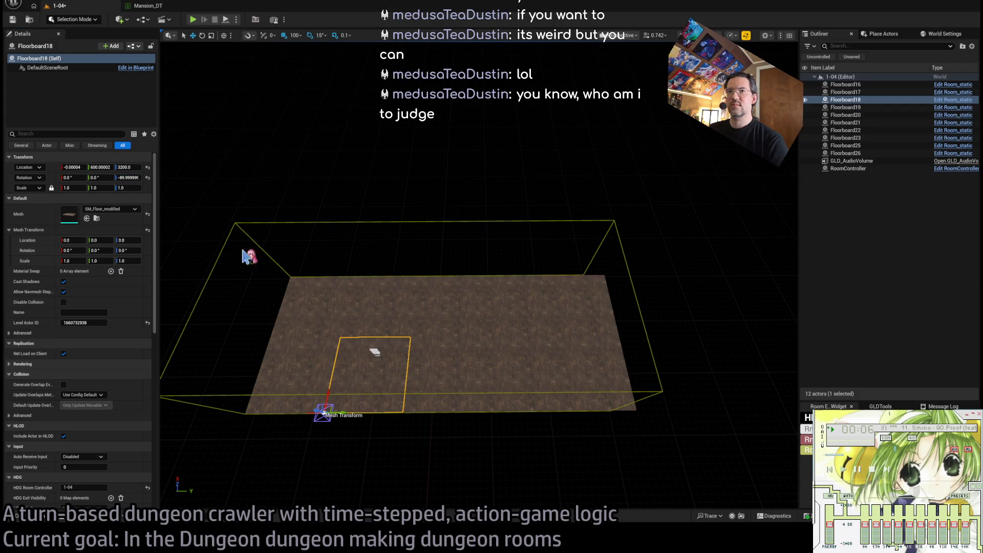
left_click(443, 373)
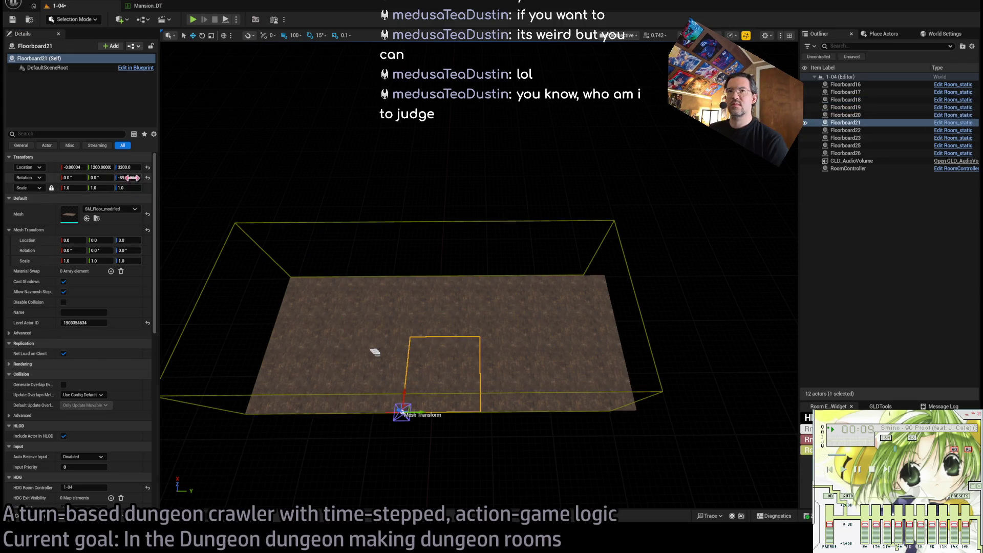
left_click(441, 287)
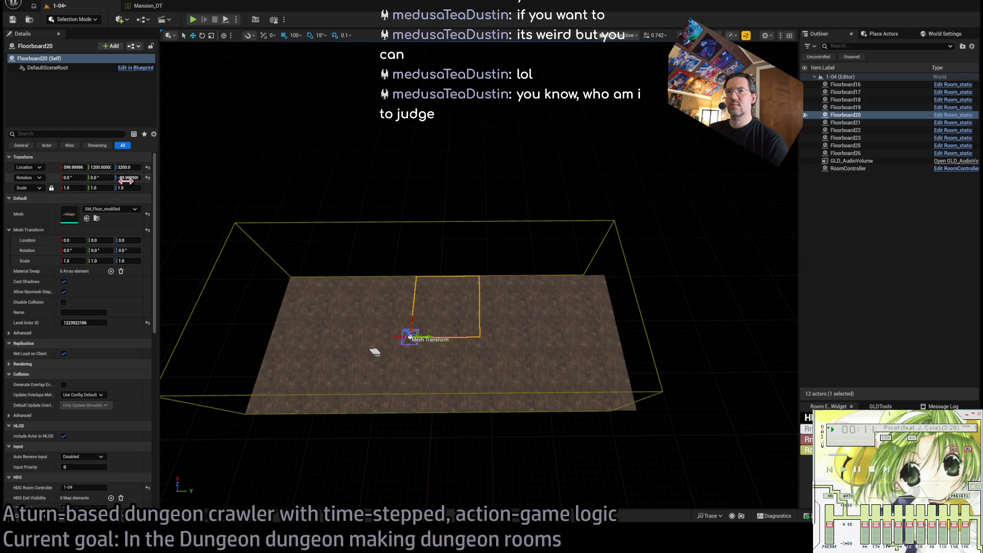
left_click(535, 317)
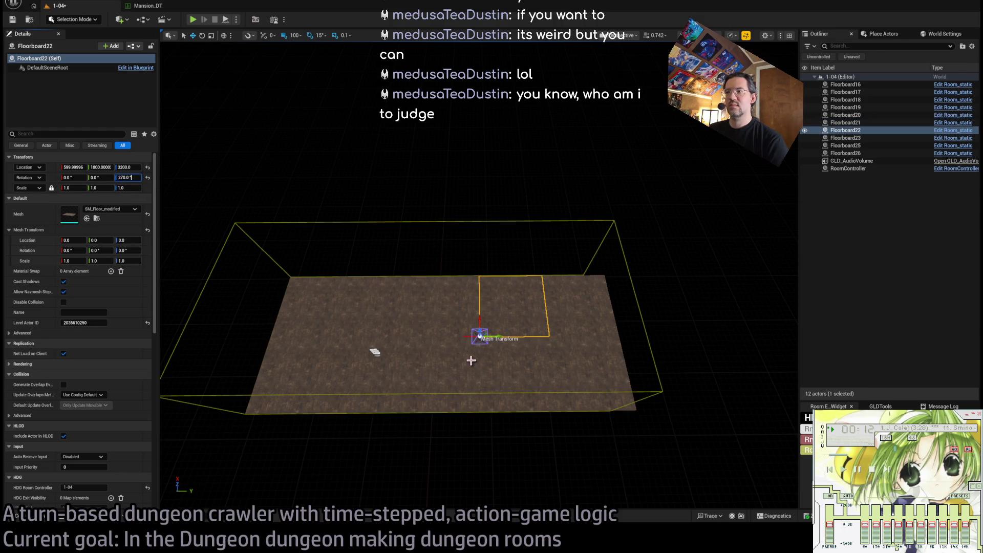
left_click(511, 374)
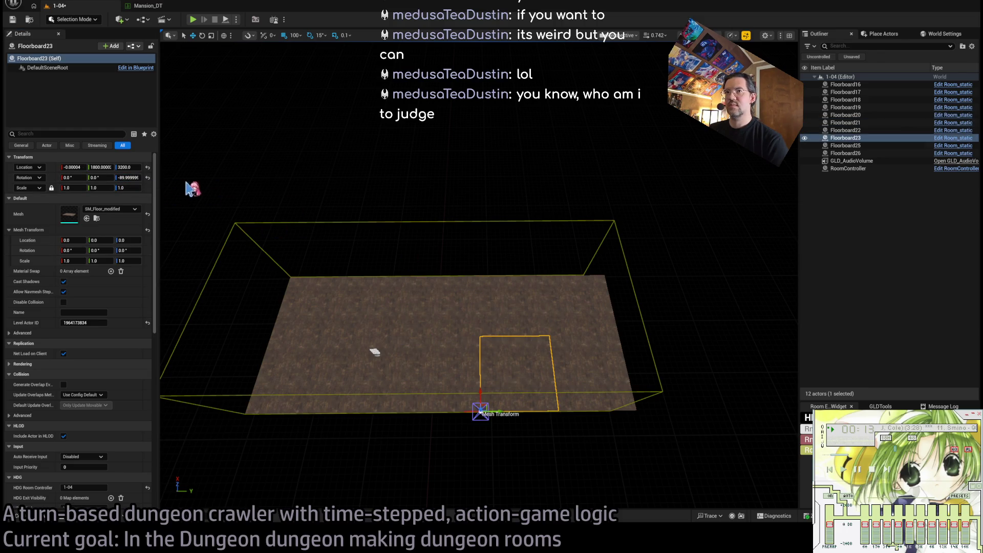
left_click(594, 324)
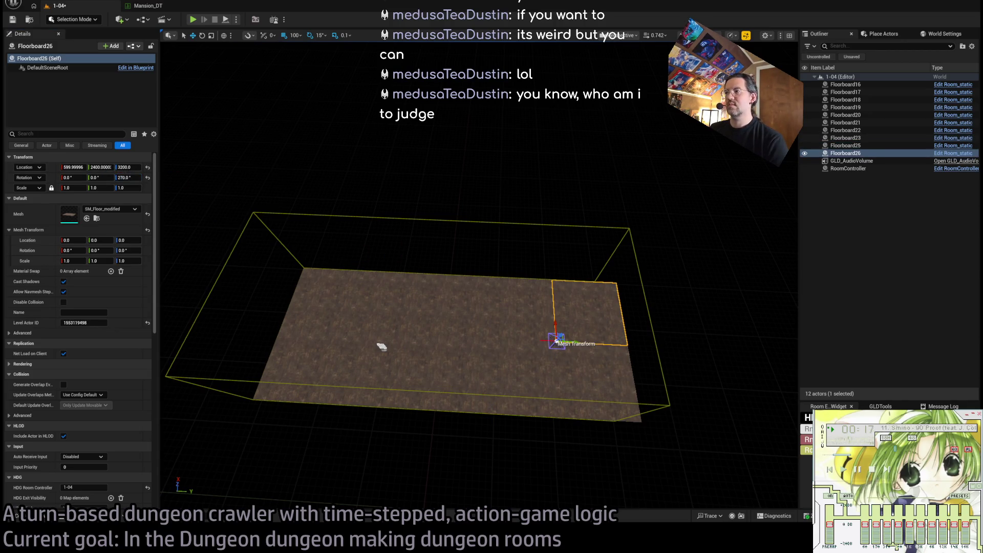
left_click(334, 303)
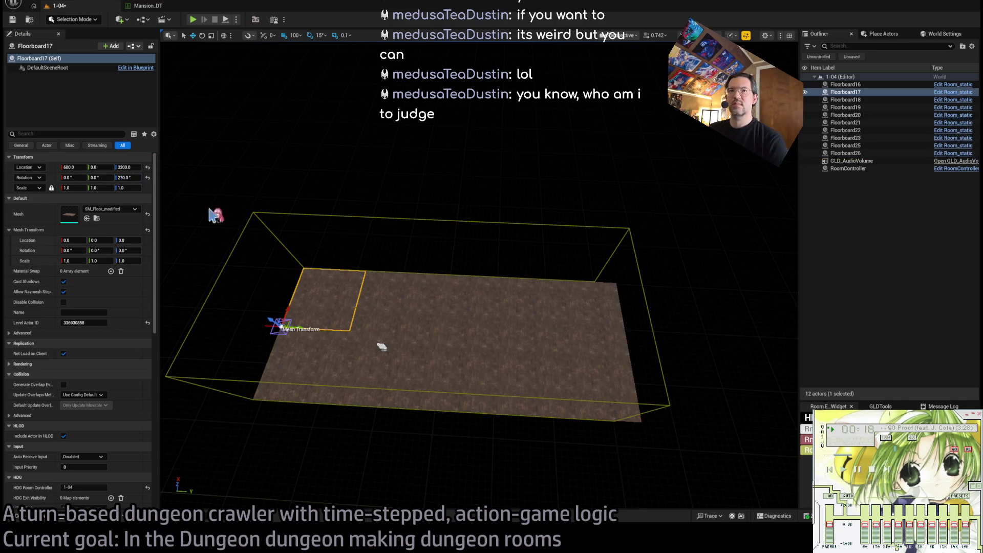
Set Floorboard16's location to X 0, Y 0
left_click(314, 353)
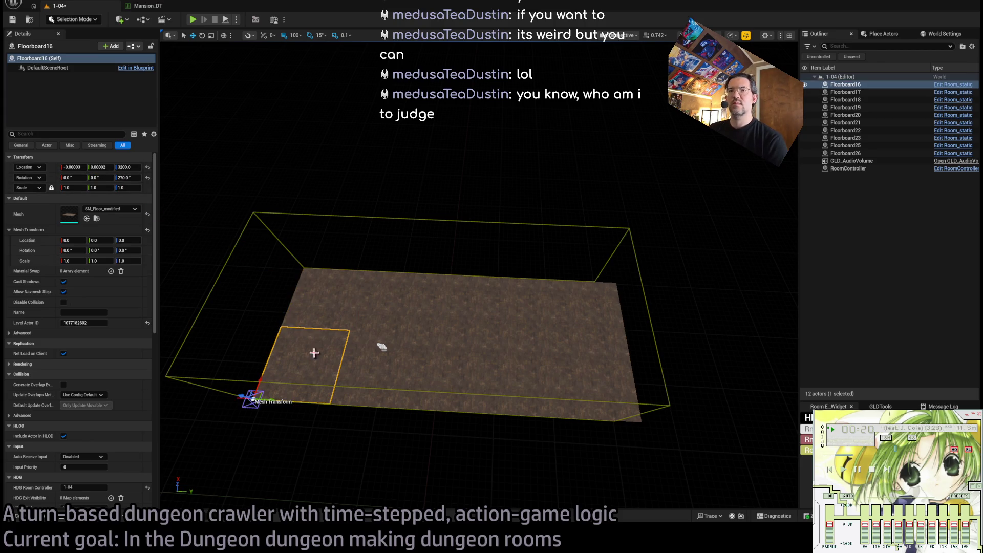
left_click(70, 167)
type("0")
key("Tab")
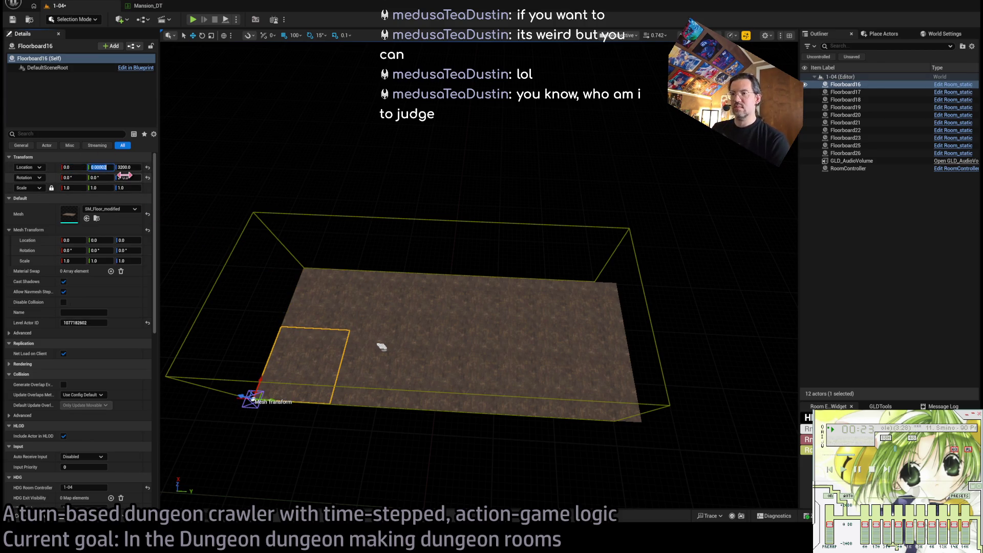
type("0")
key("Tab")
Set Floorboard18's Y to 600 and Floorboard19's X to 600
left_click(350, 360)
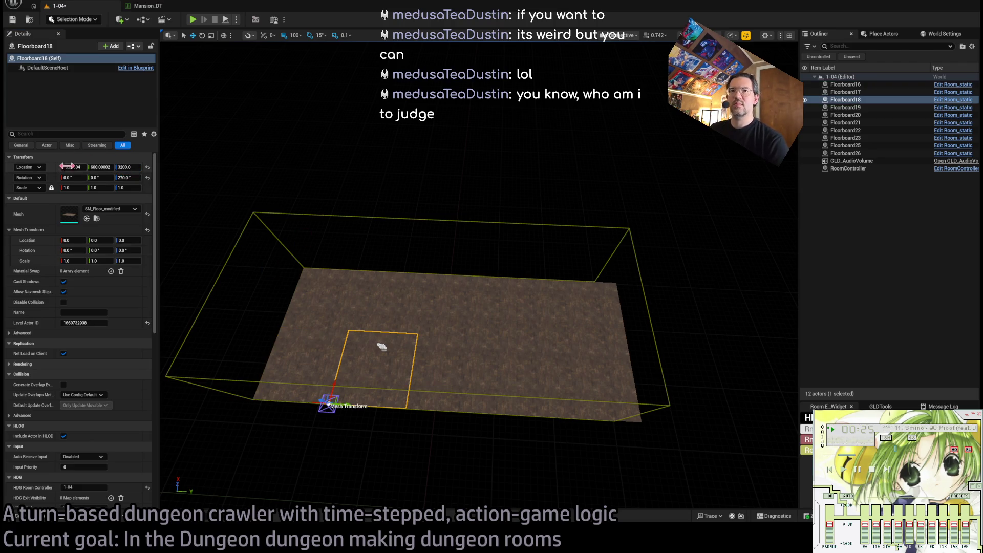
type("600")
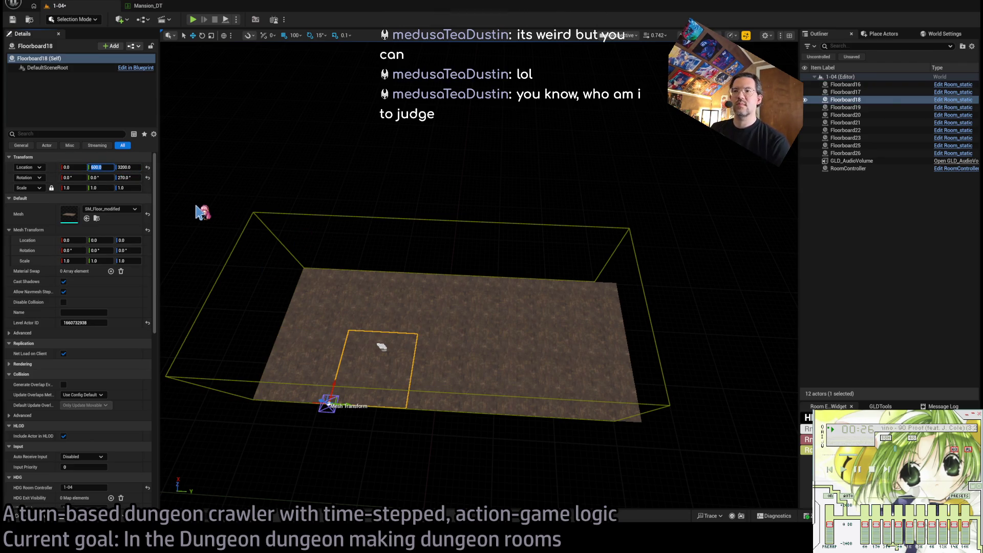
left_click(402, 302)
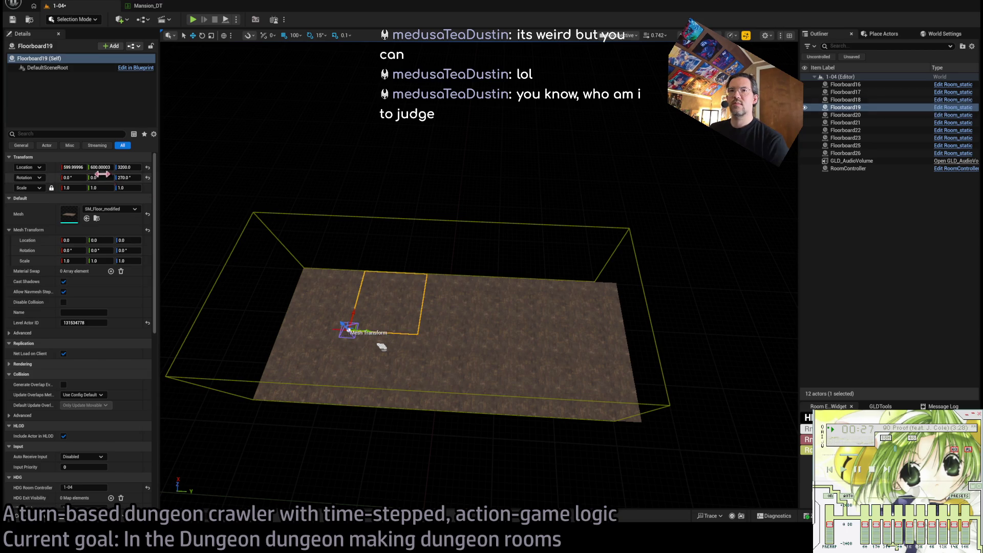
left_click(72, 167)
type("600")
key("Tab")
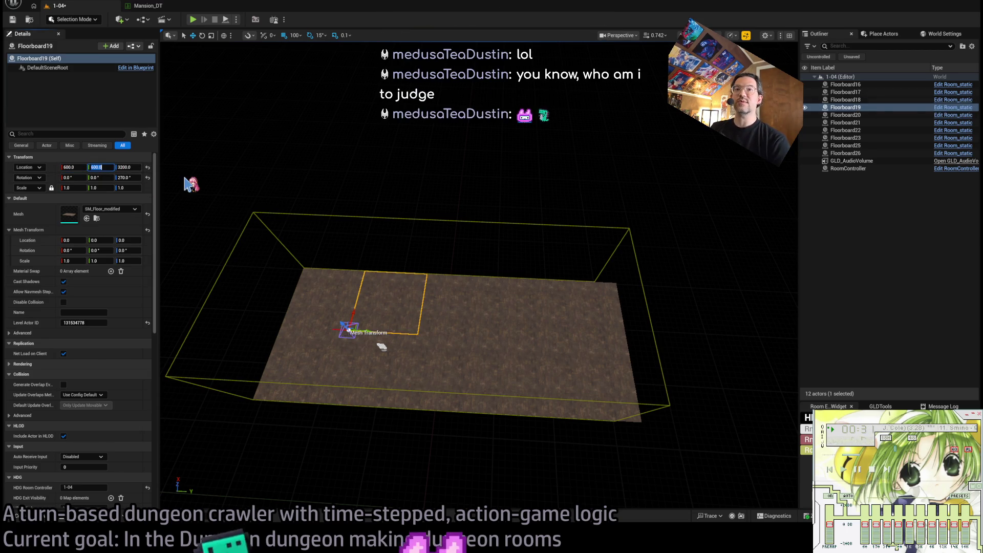
Step through neighbouring floorboards, then show the YellowParrot folder's six subfolders in the Content Drawer
mouse_move(461, 305)
left_mouse_down()
mouse_move(430, 246)
mouse_move(451, 235)
mouse_move(430, 238)
mouse_move(440, 299)
left_mouse_up()
left_click(26, 515)
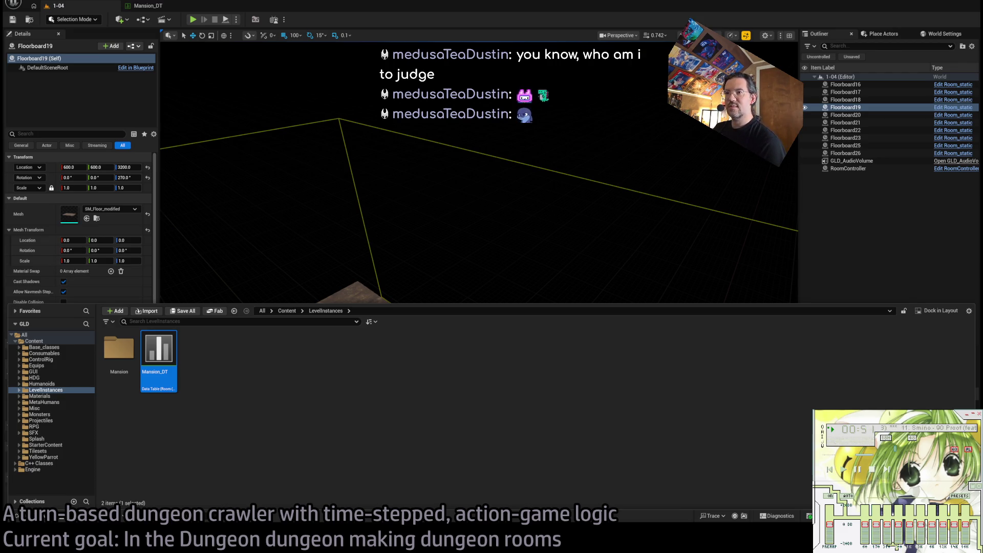
key("ctrl+space")
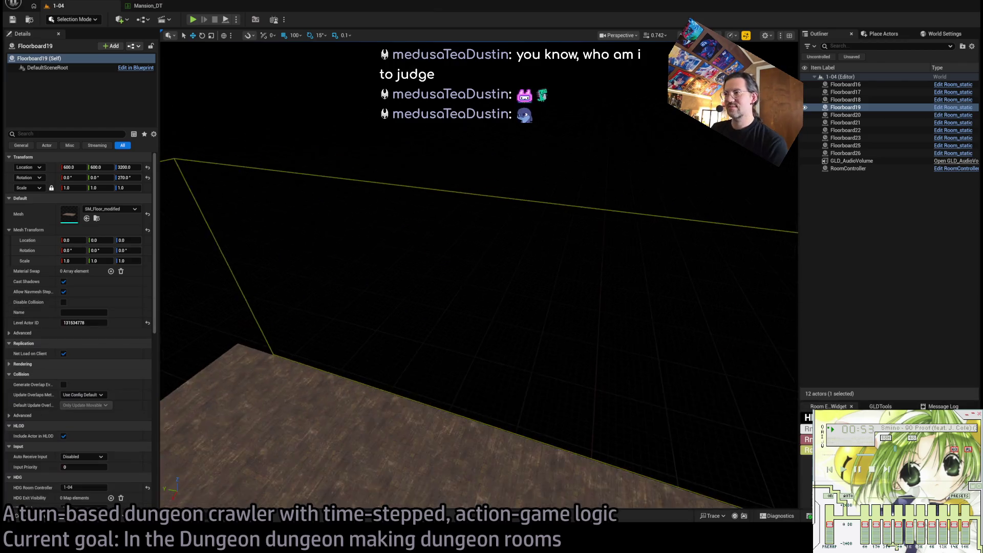
scroll(479, 276, "up", 5)
scroll(605, 244, "down", 5)
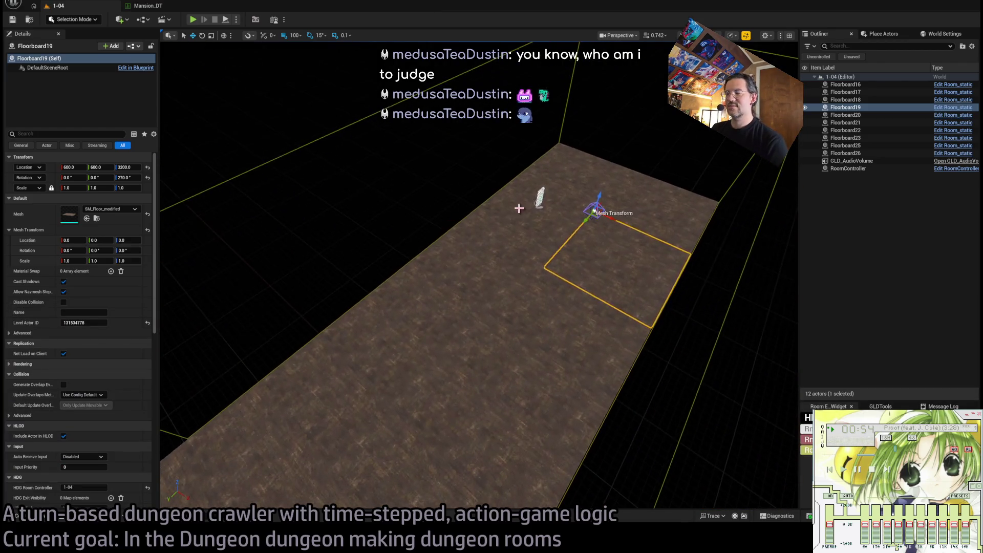
key("Up")
key("Up")
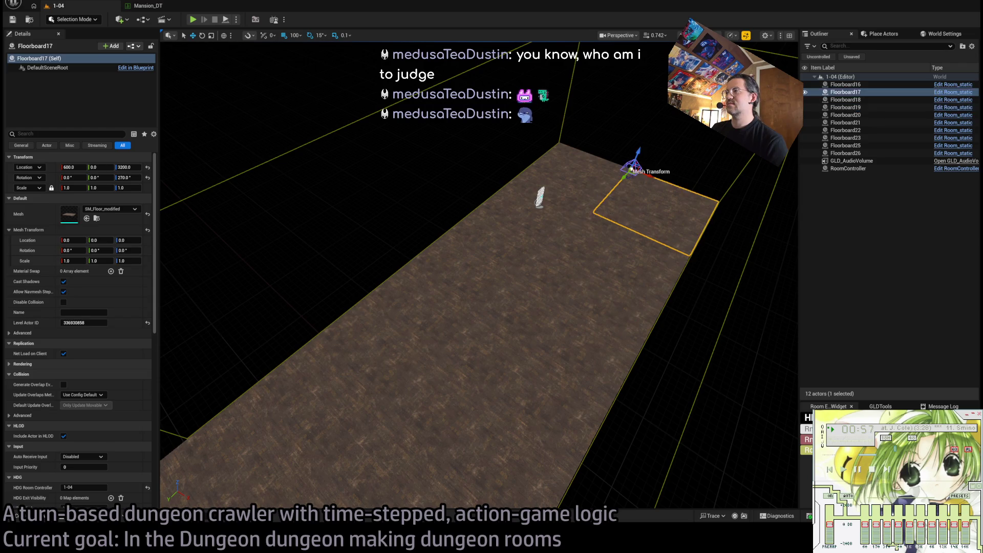
key("Down")
key("Up")
key("Up")
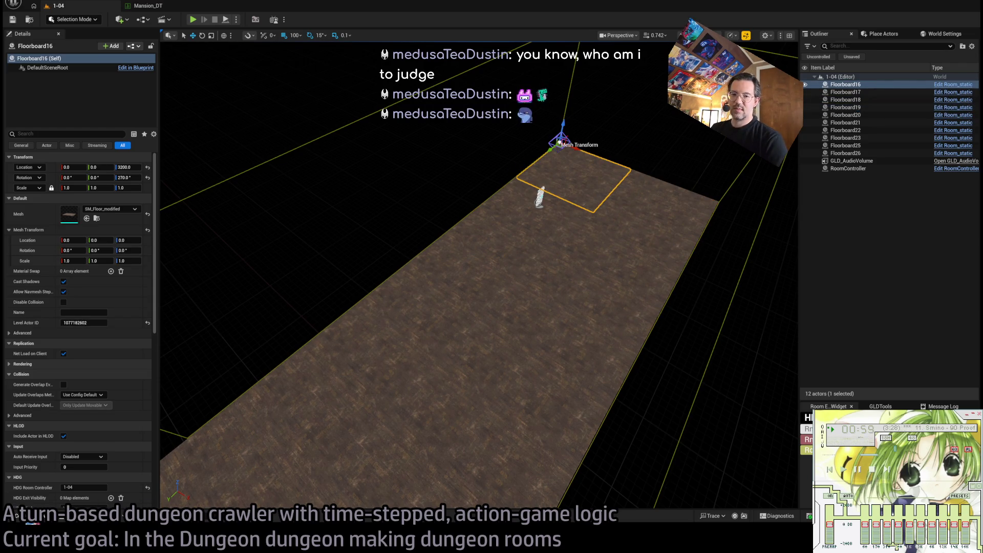
key("ctrl+space")
left_click(74, 457)
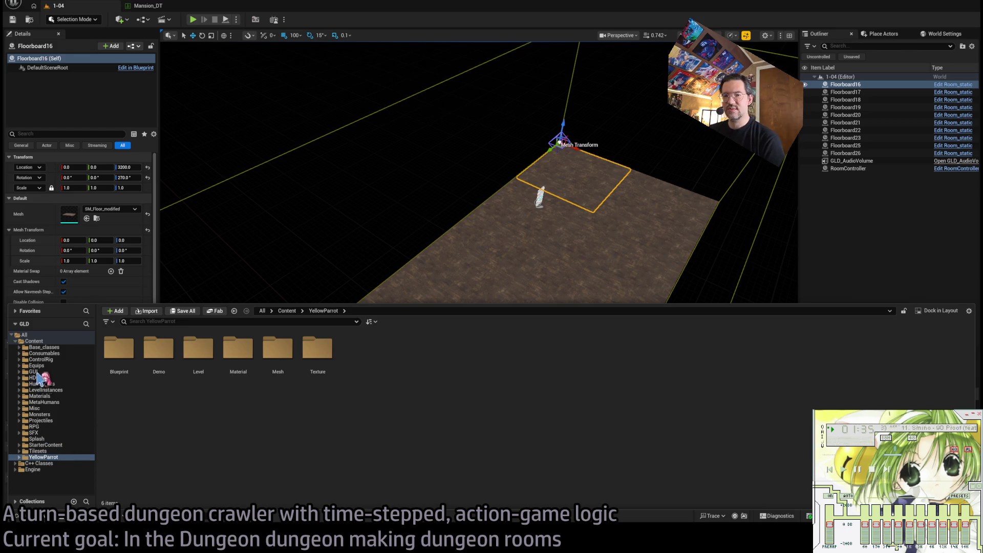
Show the top-level Content folder and close the Content Drawer, leaving a blank Untitled level
left_click(28, 341)
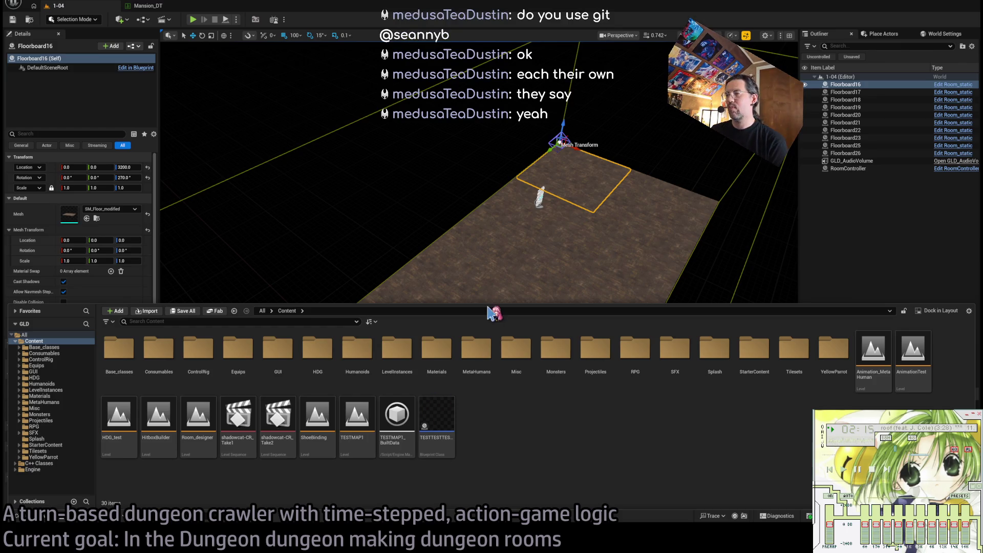
left_click(622, 461)
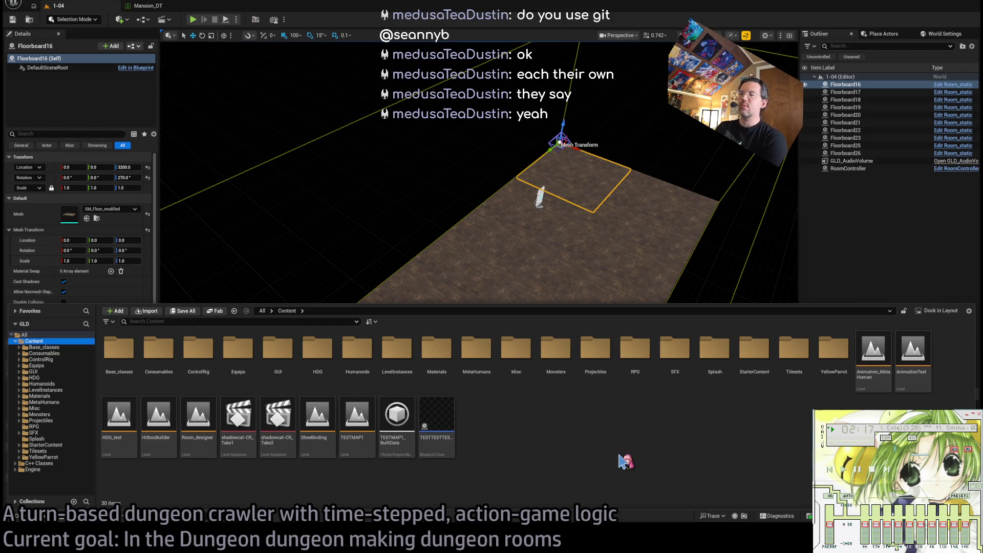
left_click(43, 5)
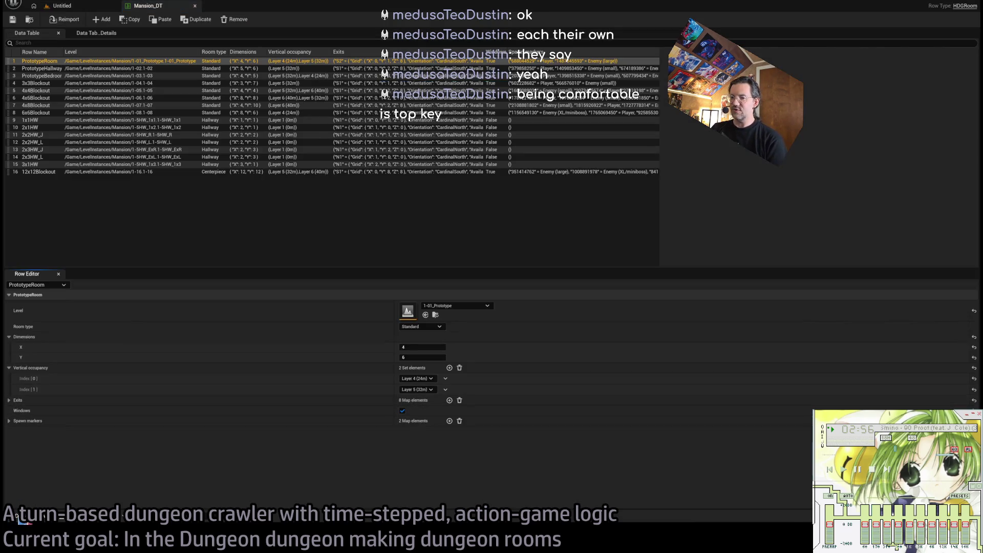
Open the Mansion_DT data table, then show the YellowParrot folder over the Untitled level
left_click(18, 517)
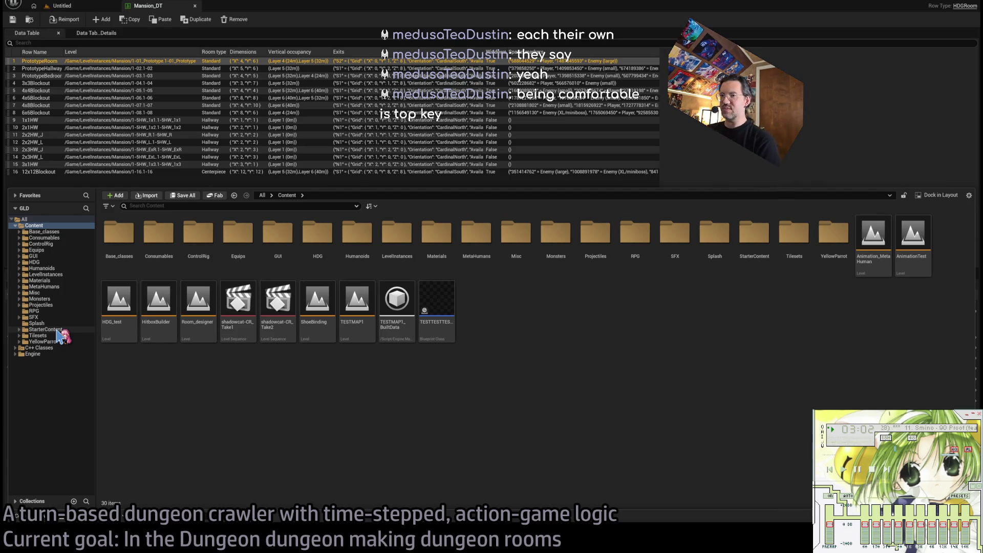
left_click(51, 341)
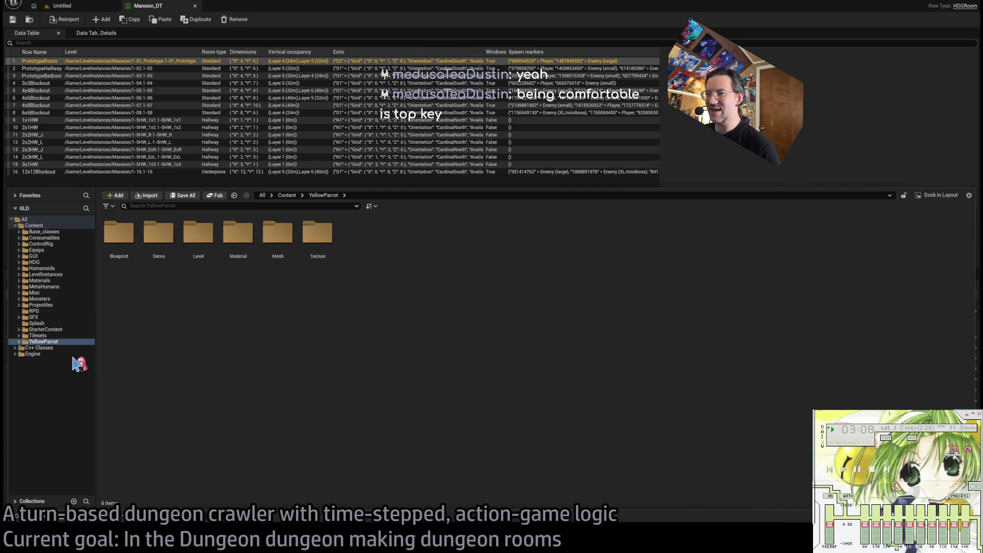
key("ctrl+Tab")
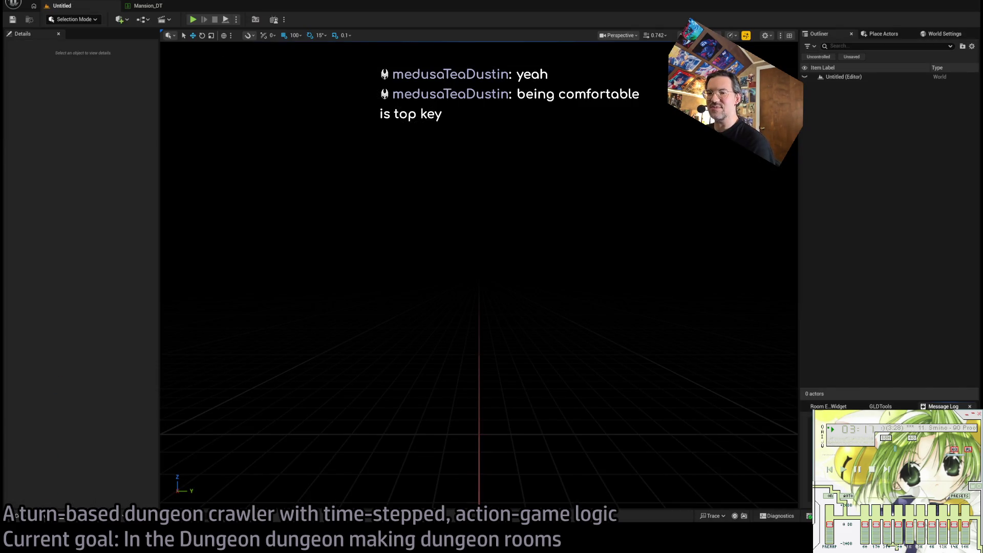
key("ctrl+space")
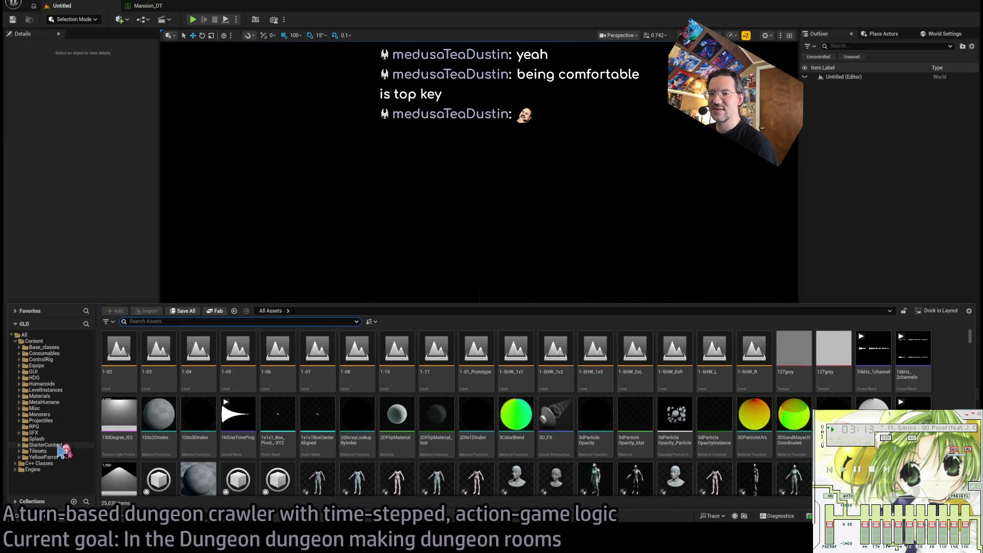
left_click(57, 457)
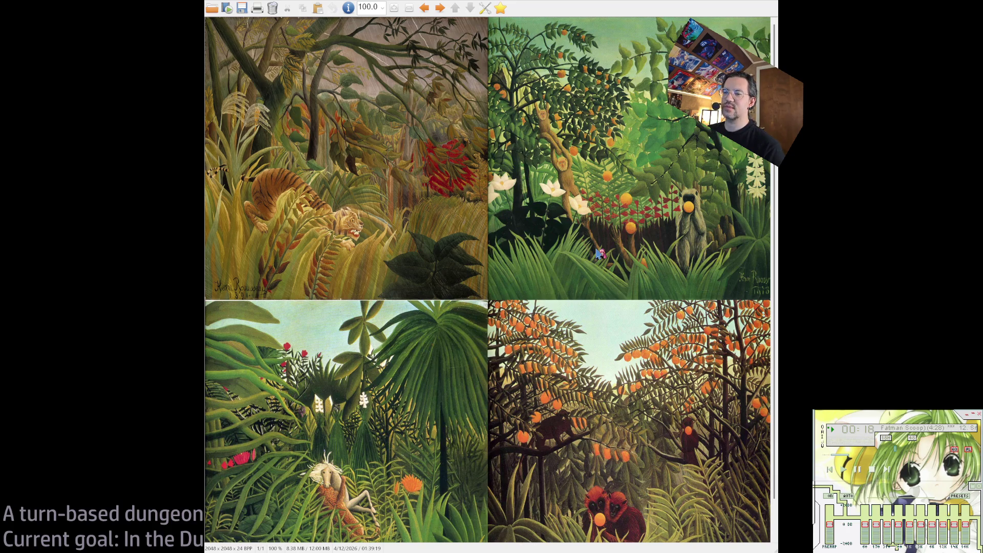
Close the jungle paintings image in IrfanView
key("Escape")
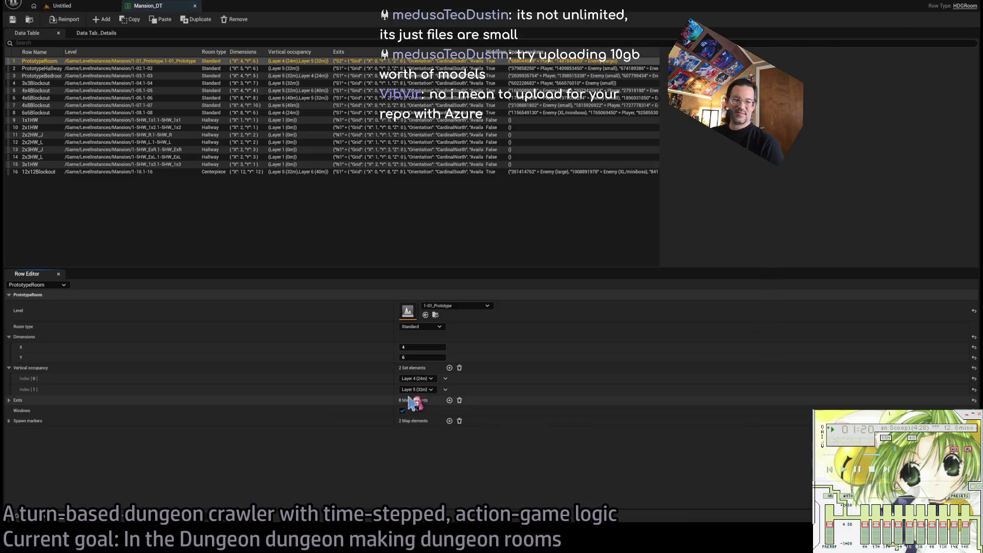
Switch from the Mansion_DT data table back to the empty Untitled level tab
left_click(72, 7)
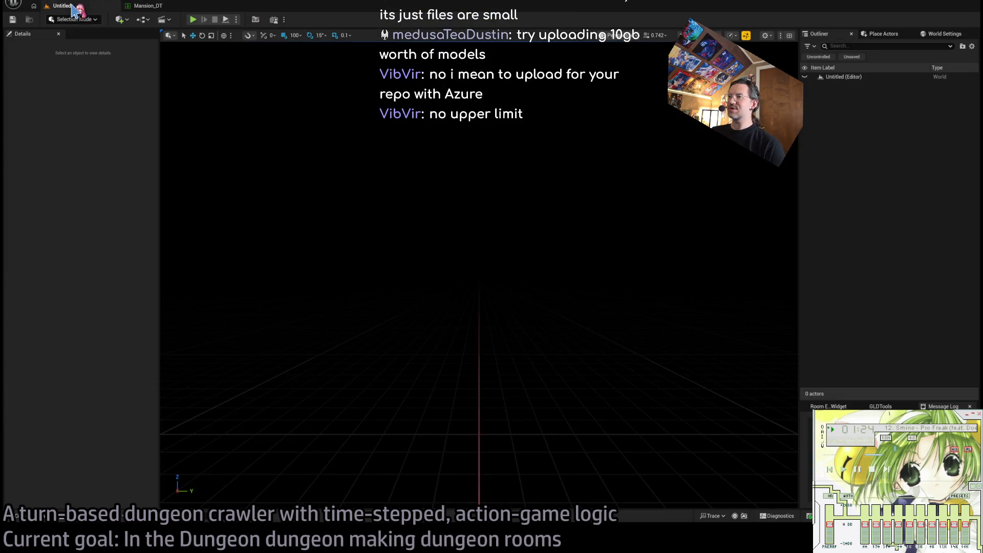
left_click(151, 6)
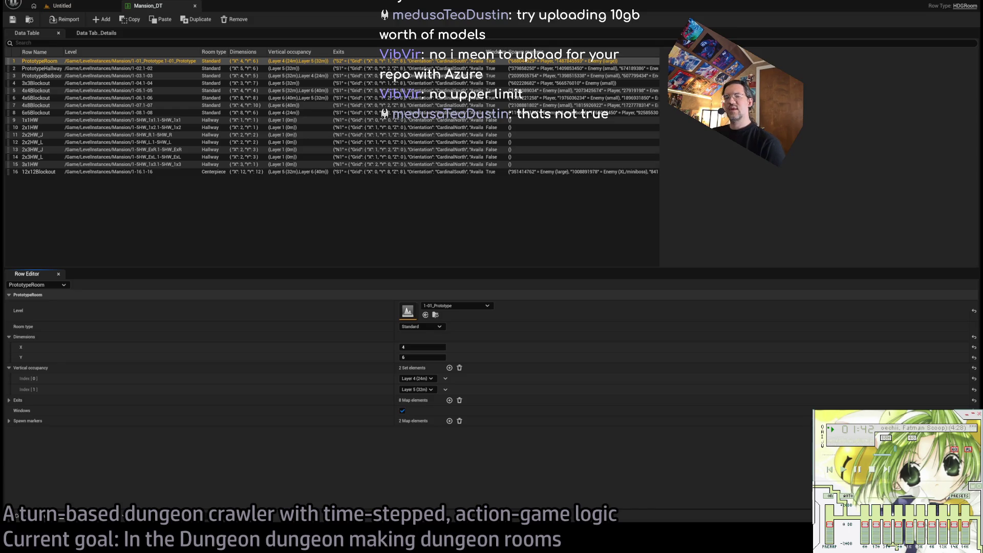
left_click(62, 6)
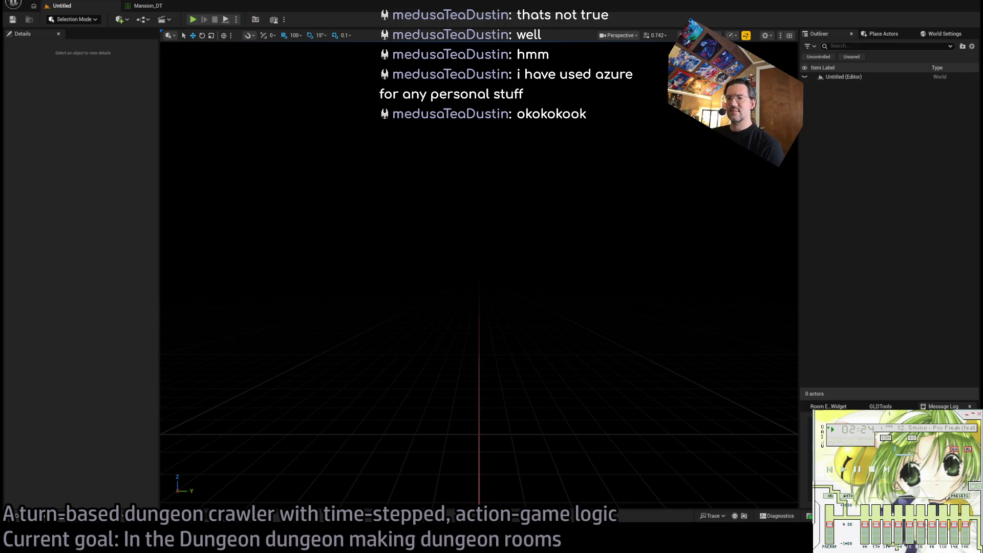
Go to the streamer's Twitch channel in the web browser
key("alt+Tab")
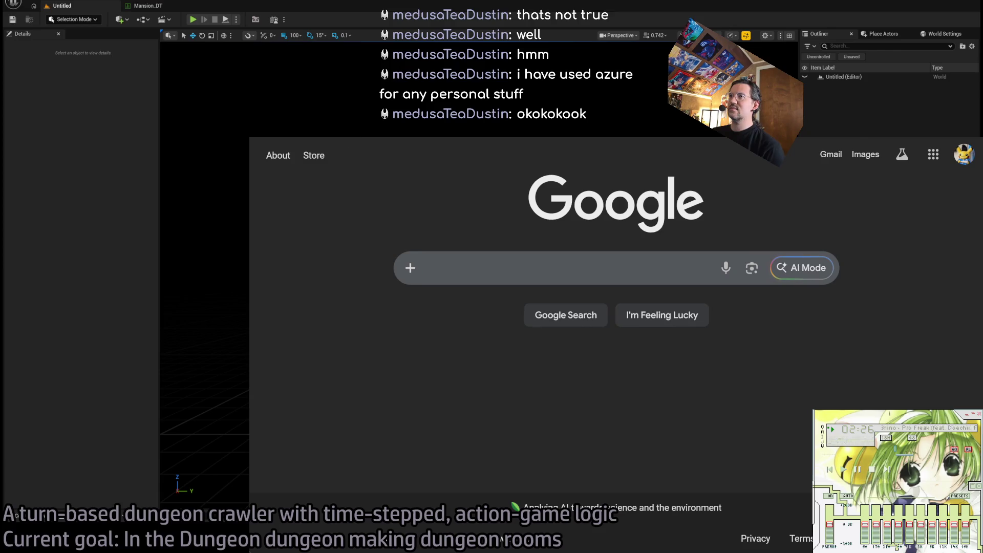
key("ctrl+l")
type("twitch.tv/")
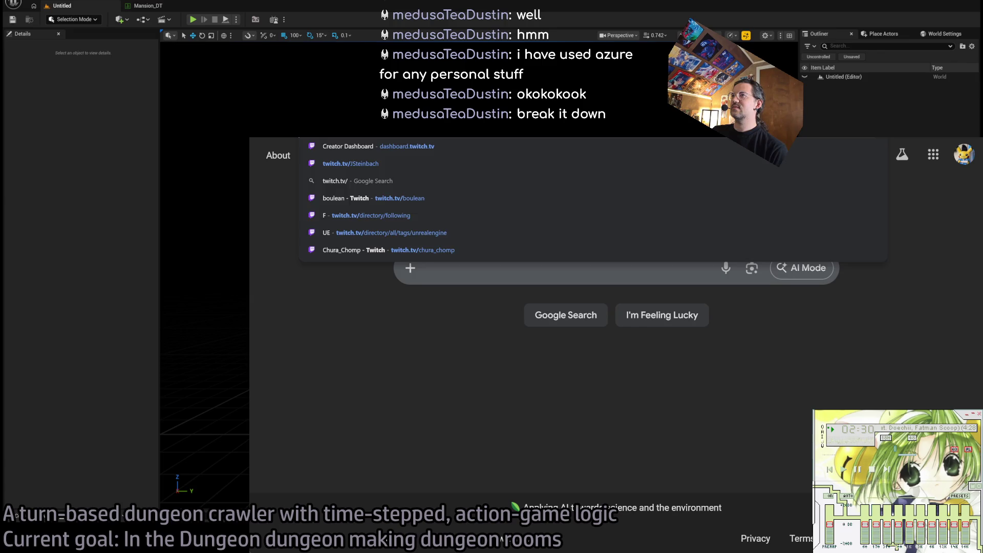
type("chura_chomp")
key("Return")
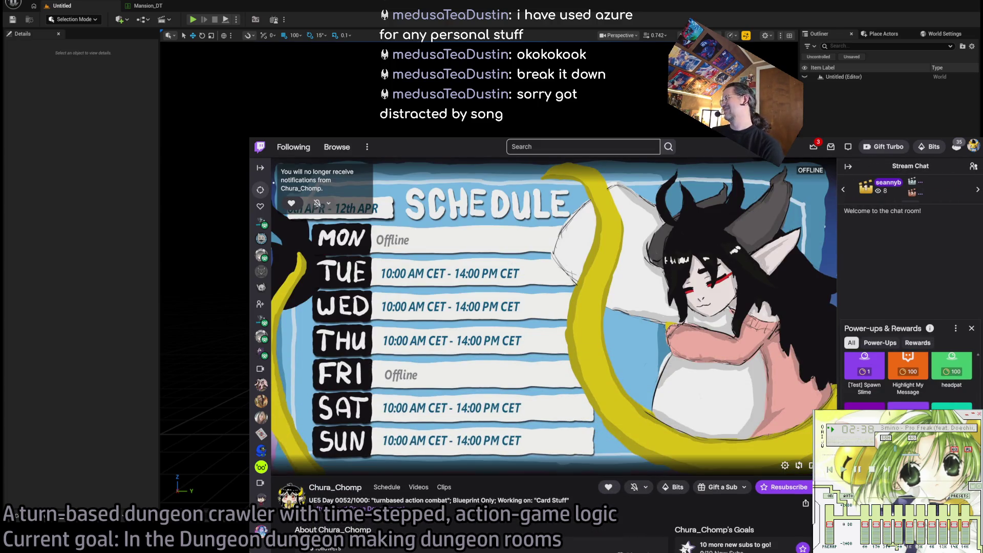
Redeem the random sub emote unlock reward in the chat panel
left_click(884, 407)
left_click(901, 417)
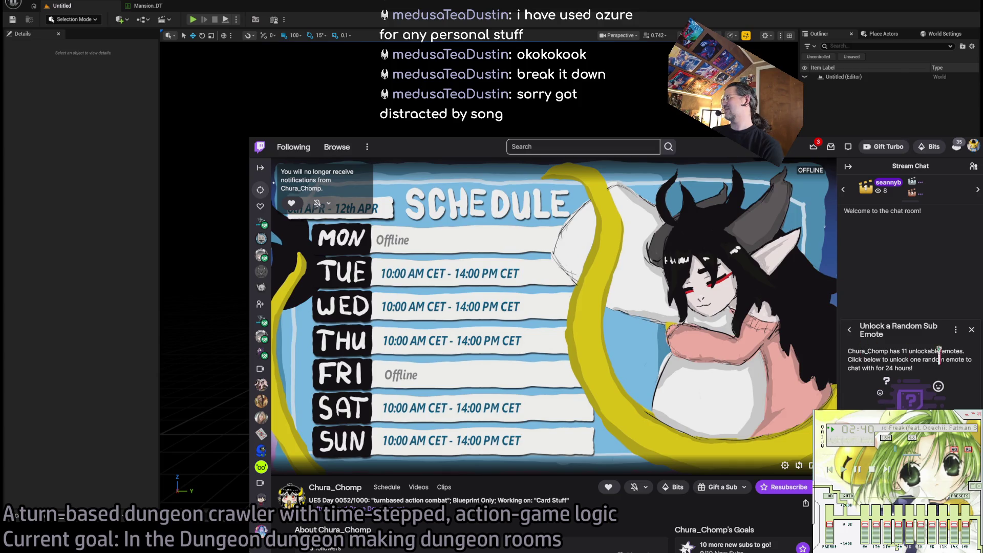
left_click(971, 329)
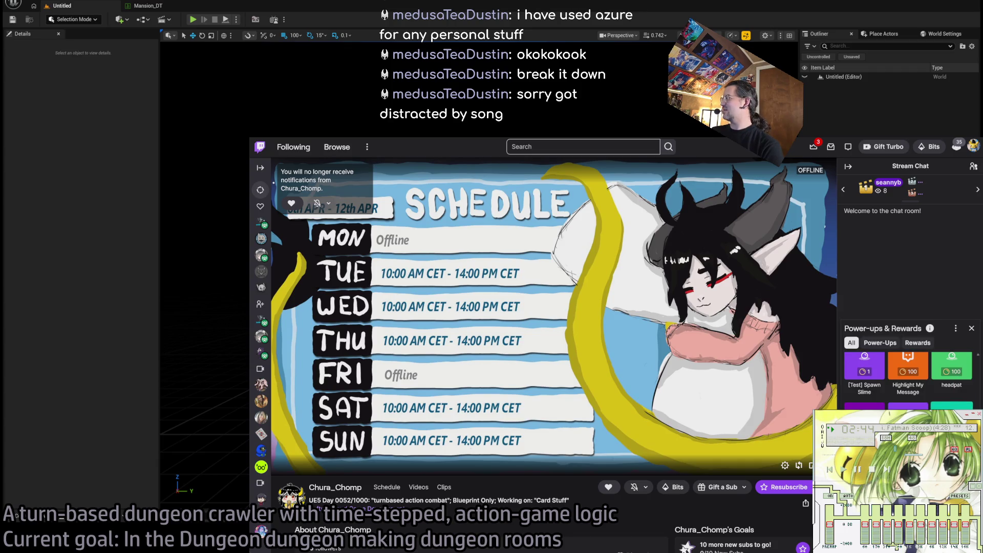
Redeem the choose-an-emote reward to unlock a picked emote, then return to the editor
left_click(873, 404)
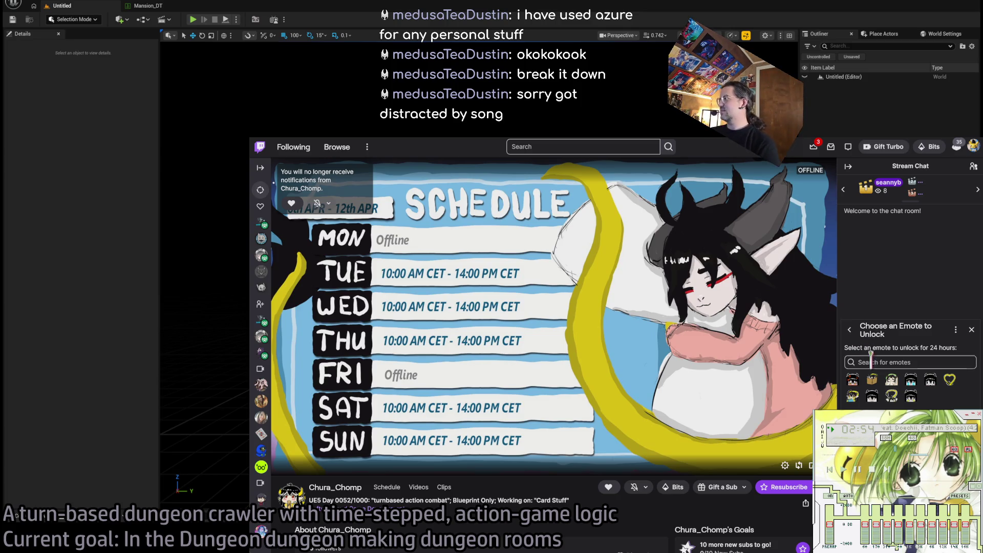
left_click(910, 396)
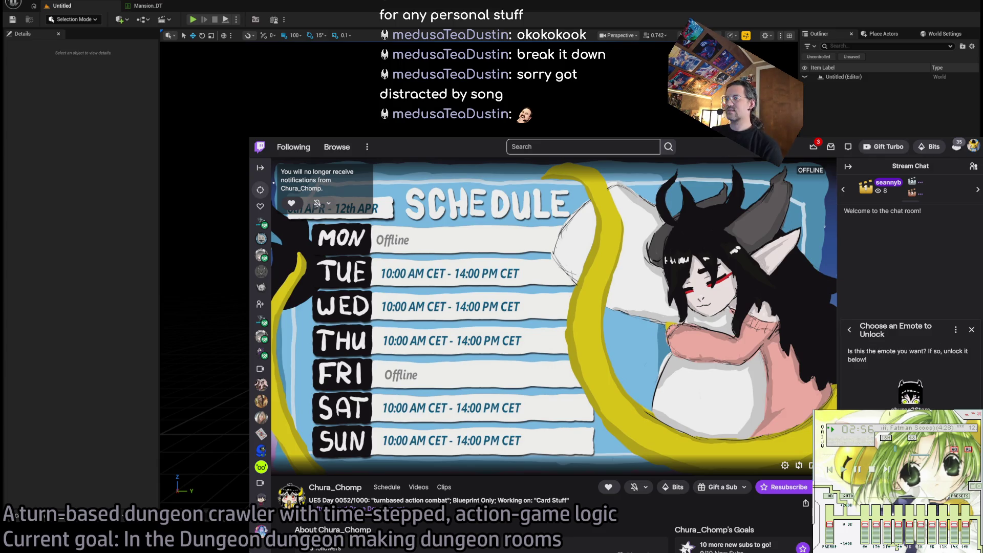
left_click(909, 395)
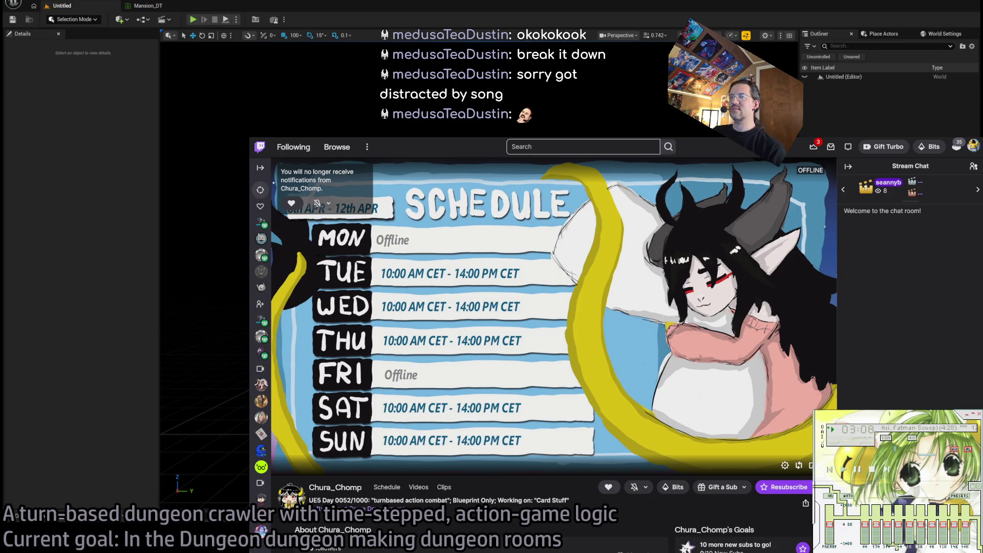
key("alt+Tab")
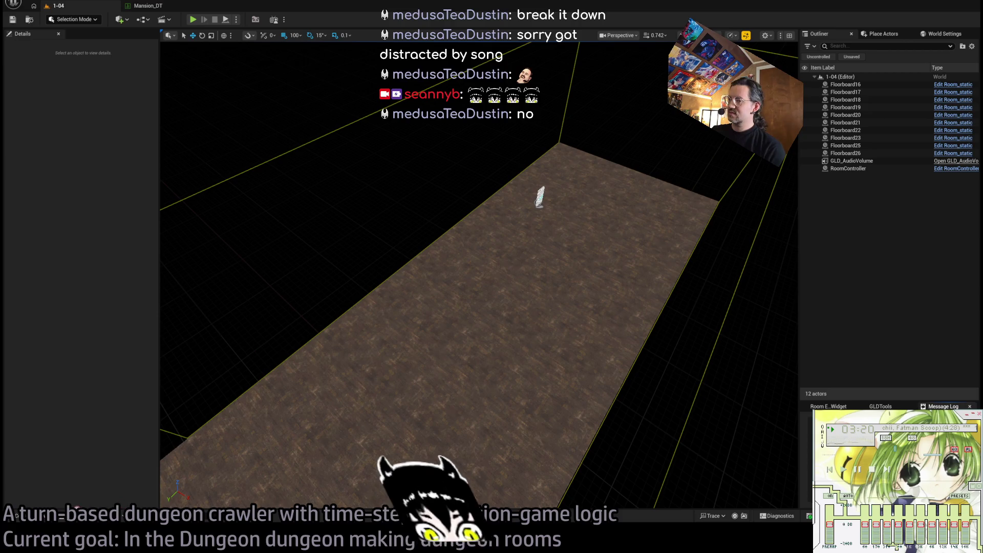
Browse Tilesets > YellowParrot in the Content Drawer to its Mesh folder of 74 static meshes
left_click(44, 518)
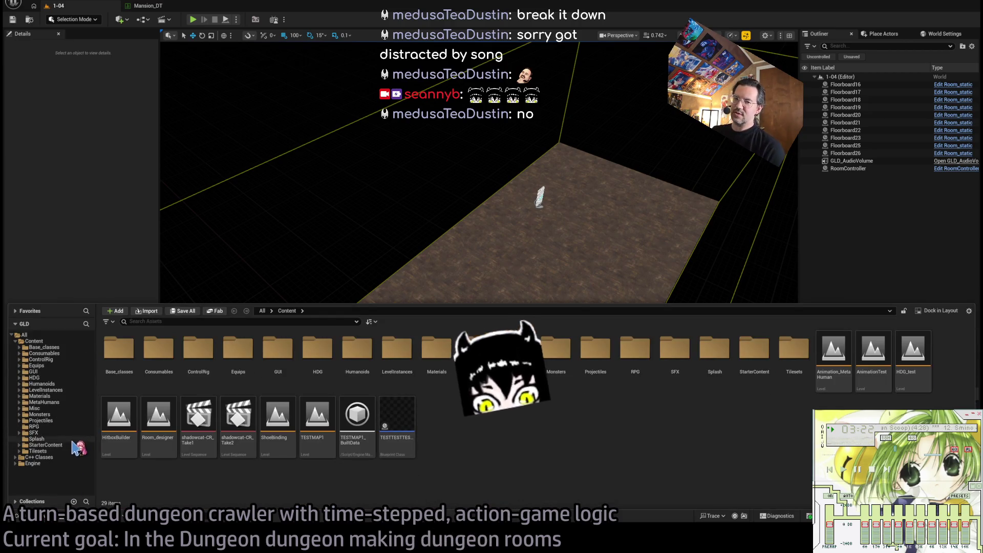
left_click(76, 451)
double_click(356, 348)
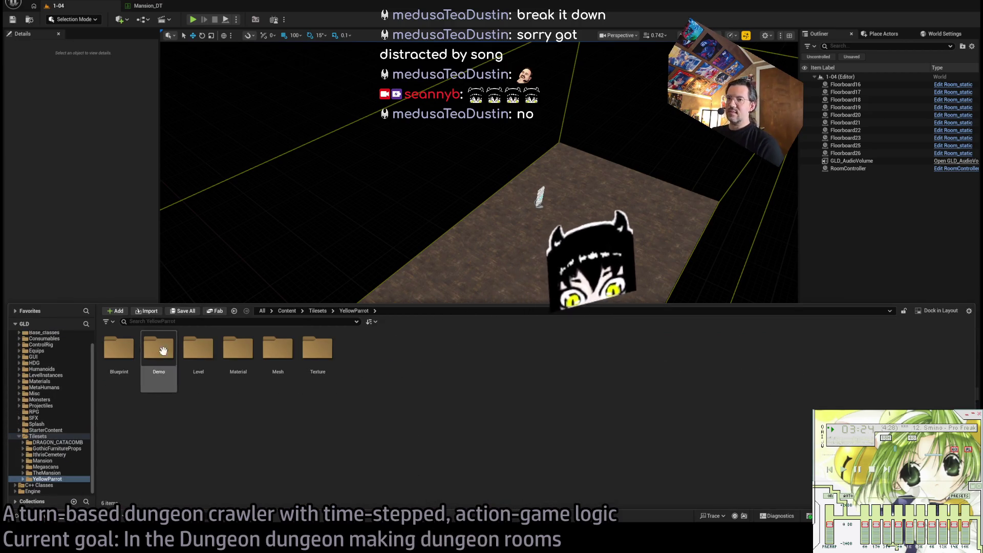
double_click(198, 349)
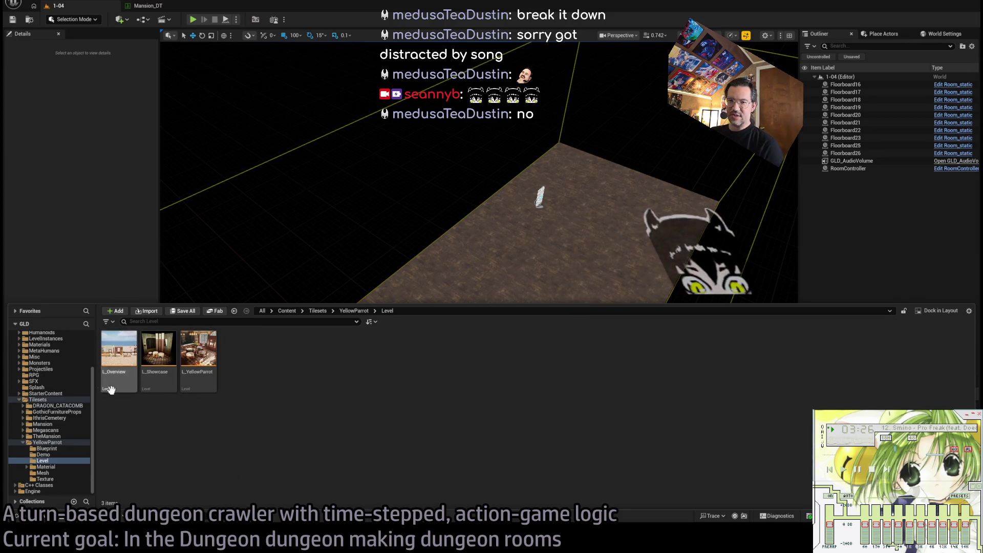
left_click(46, 448)
left_click(43, 454)
left_click(46, 466)
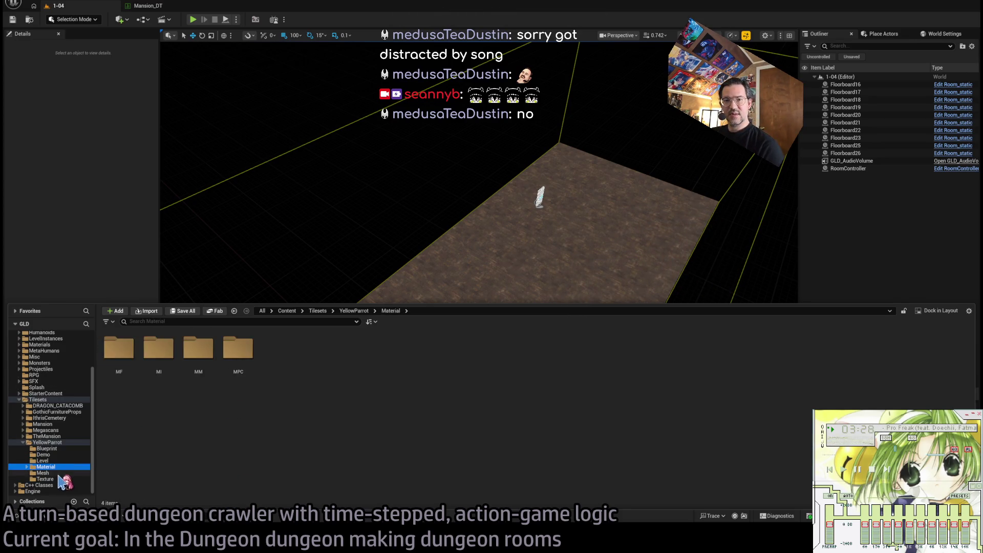
left_click(43, 473)
scroll(460, 435, "down", 5)
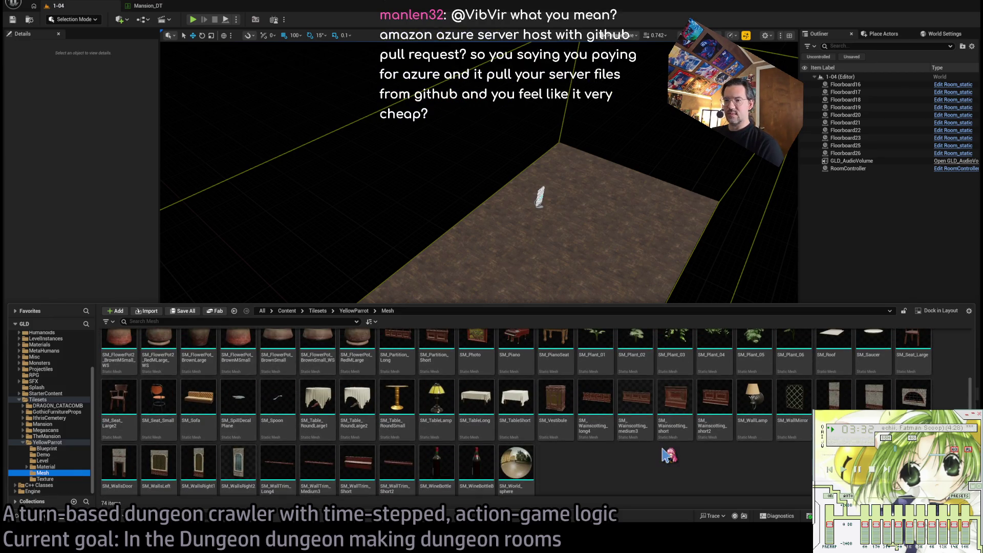
scroll(762, 472, "up", 2)
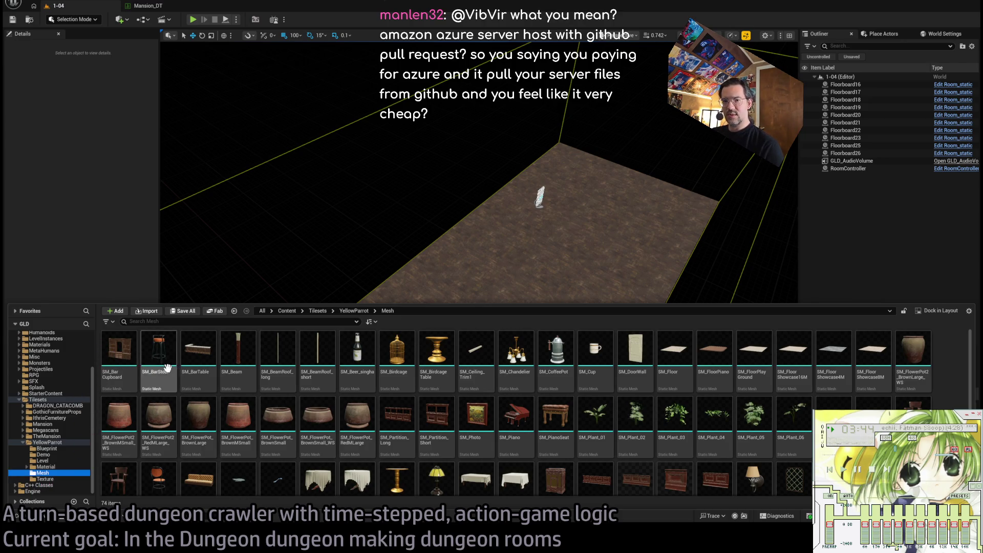
Create a new Mesh_Structural folder inside YellowParrot
double_click(47, 442)
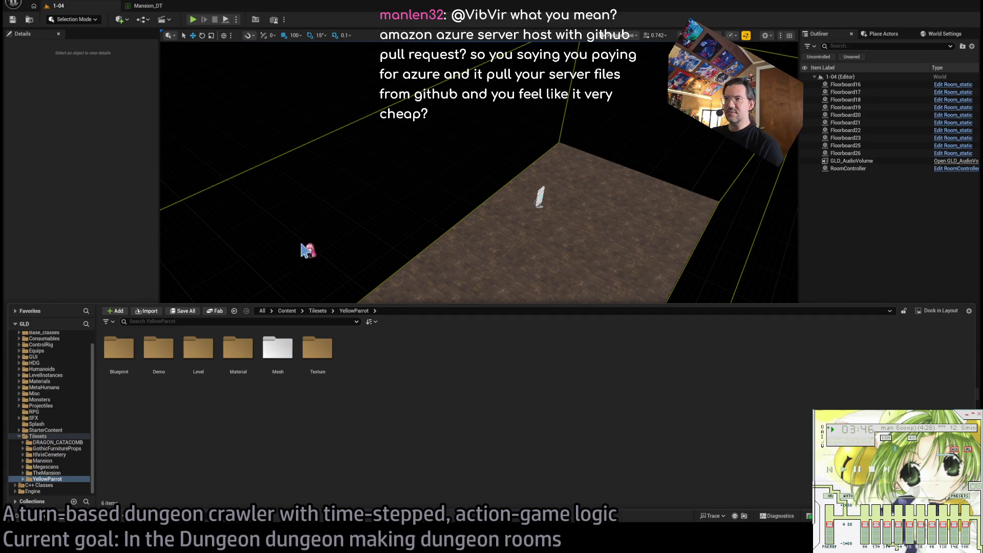
key("ctrl+shift+n")
type("Me")
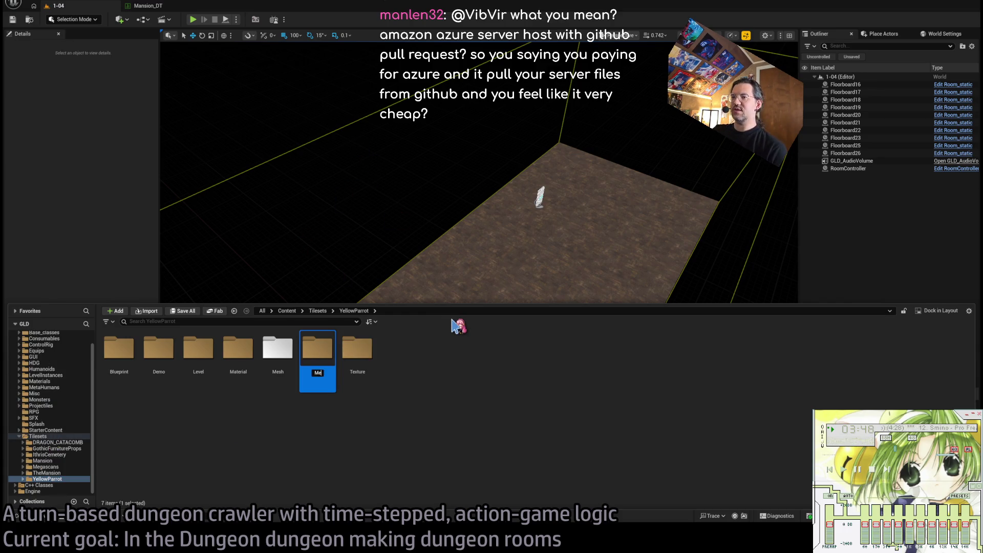
type("sh_Structural")
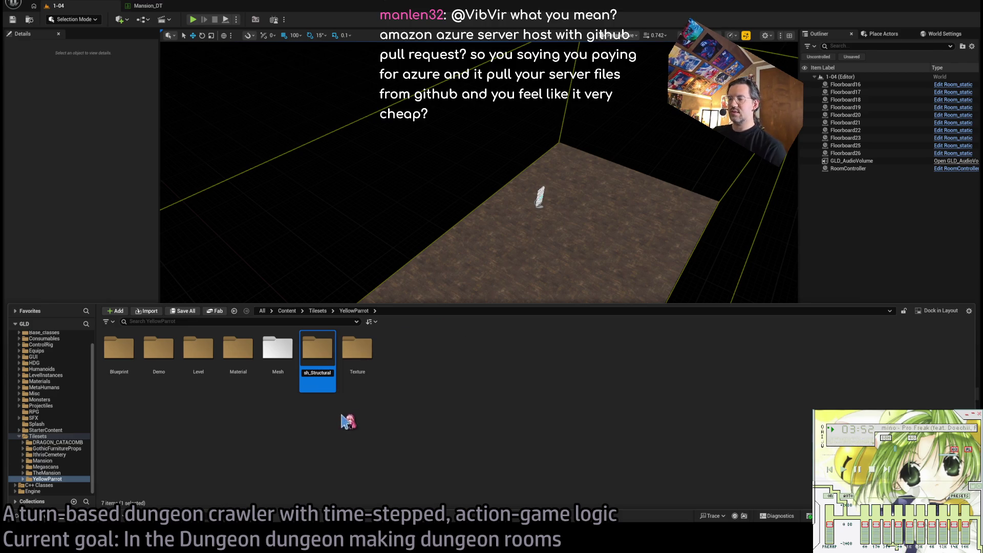
key("Return")
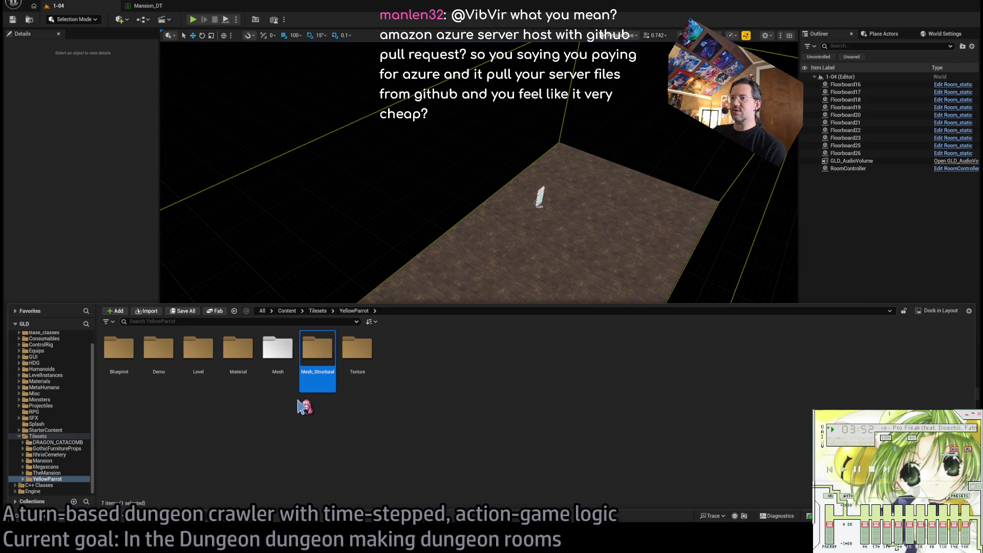
Rename the Mesh folder to Mesh_props
left_click(272, 362)
left_click(276, 371)
type("_")
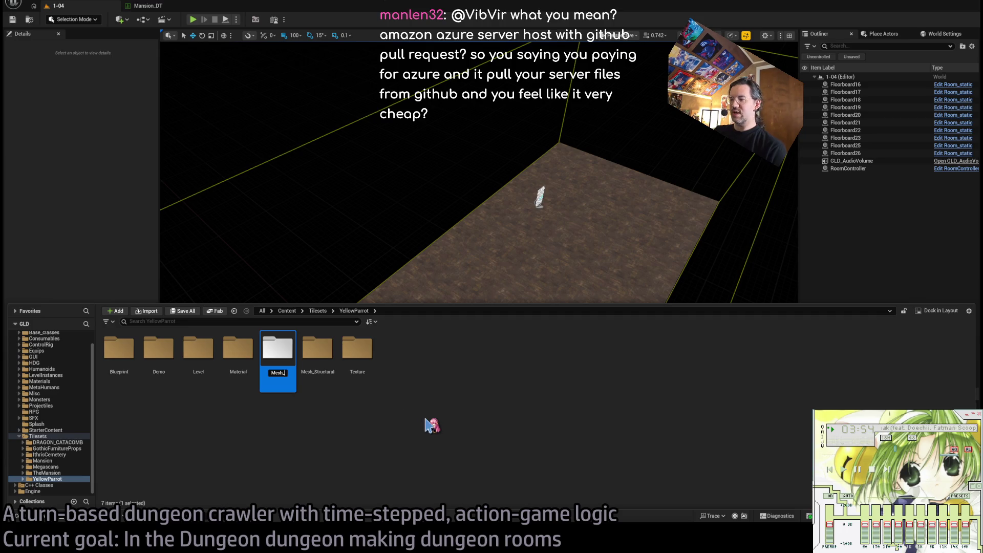
type("props")
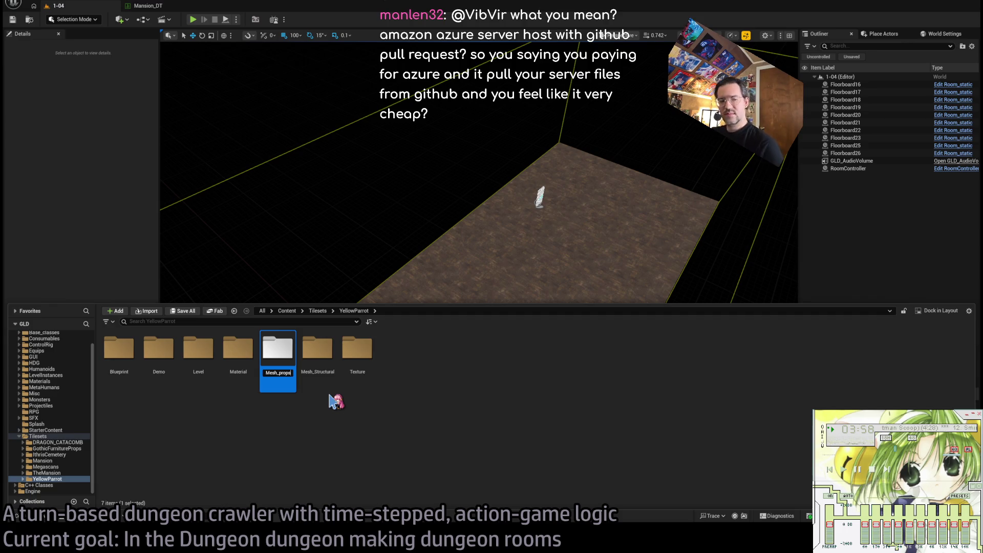
key("Return")
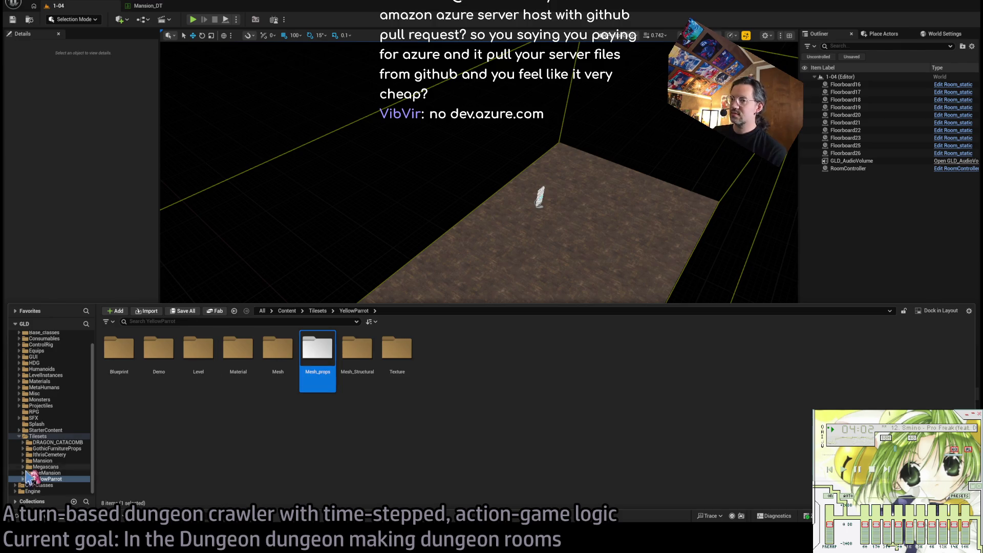
Rename Mesh_Structural to Mesh_structural with a lowercase s
left_click(347, 368)
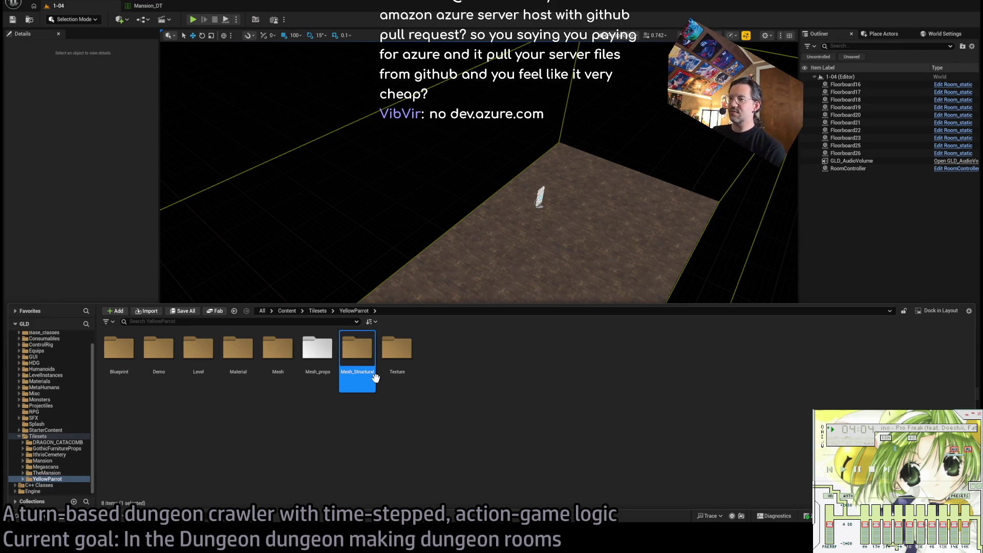
left_click(358, 372)
left_click(357, 373)
key("Delete")
type("s")
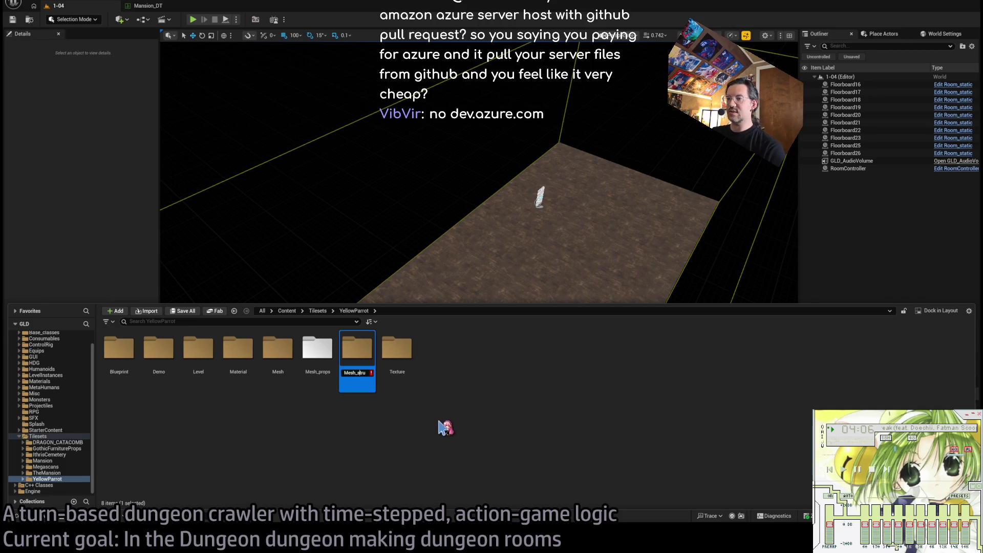
key("End")
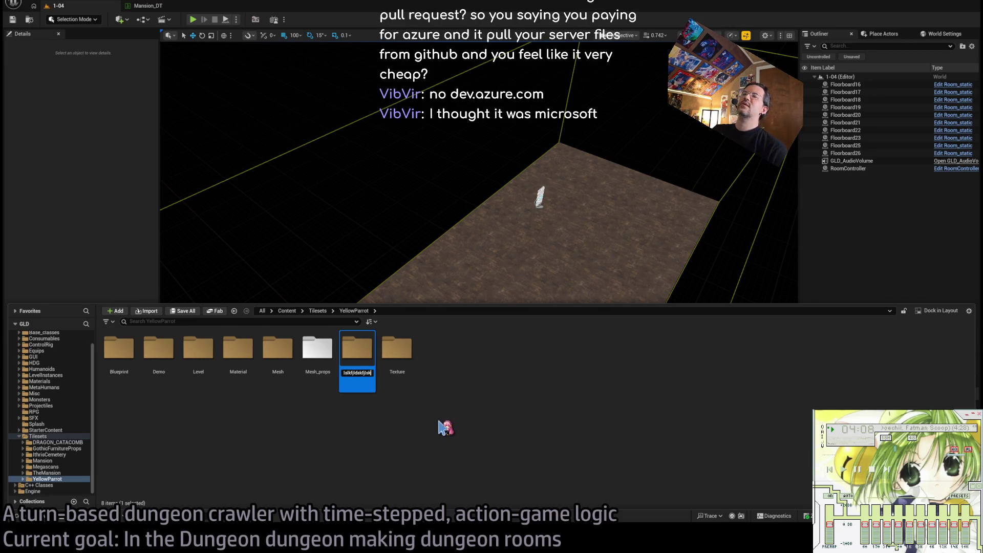
key("Escape")
left_click(358, 372)
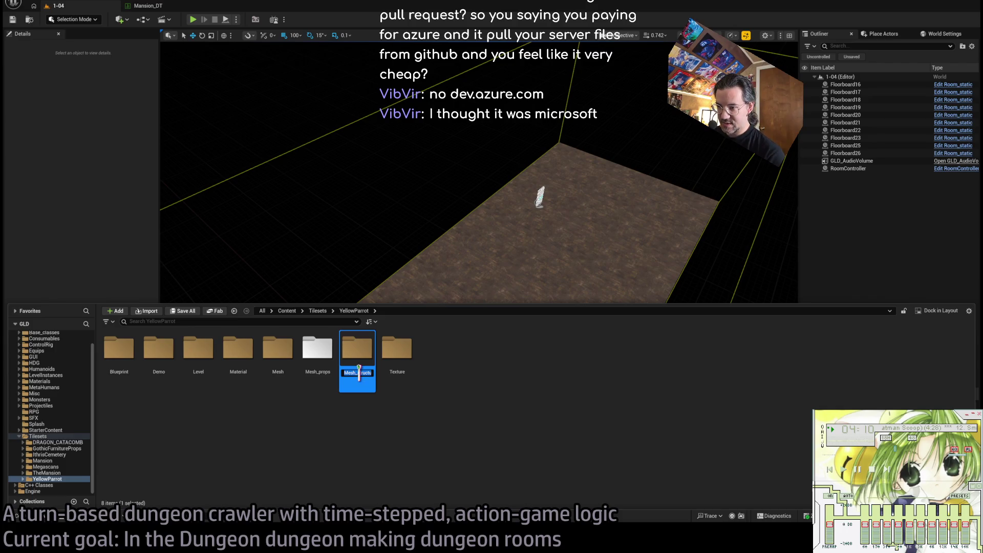
type("Mesh_struc")
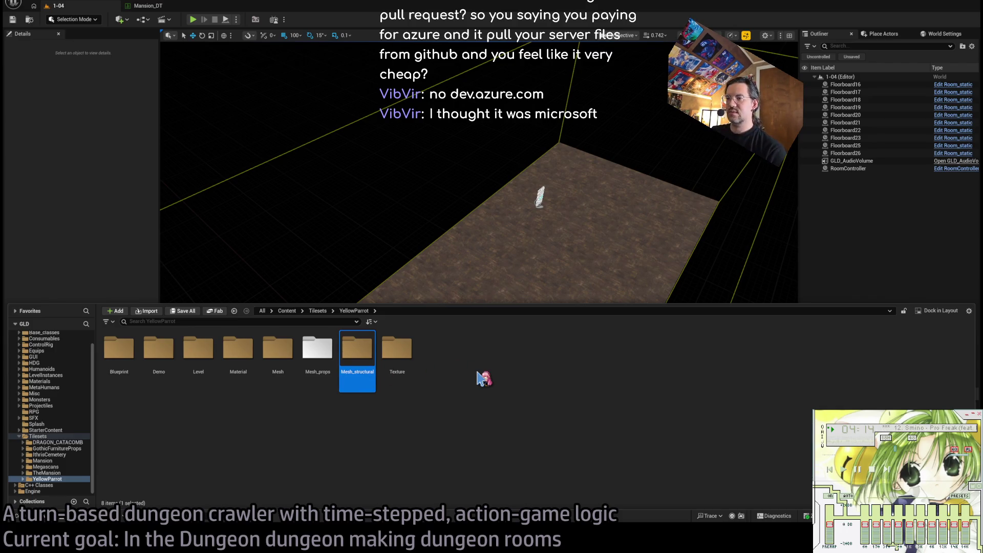
left_click(400, 432)
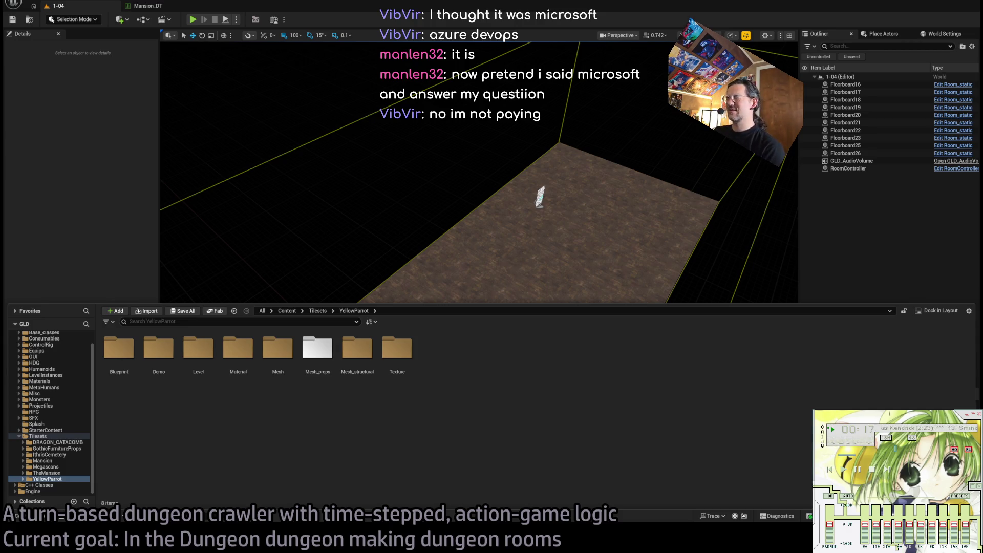
In Mesh_props, select SM_DoorWall, the SM_Floor variants, the Wainscotting meshes and SM_Walls pieces
double_click(313, 343)
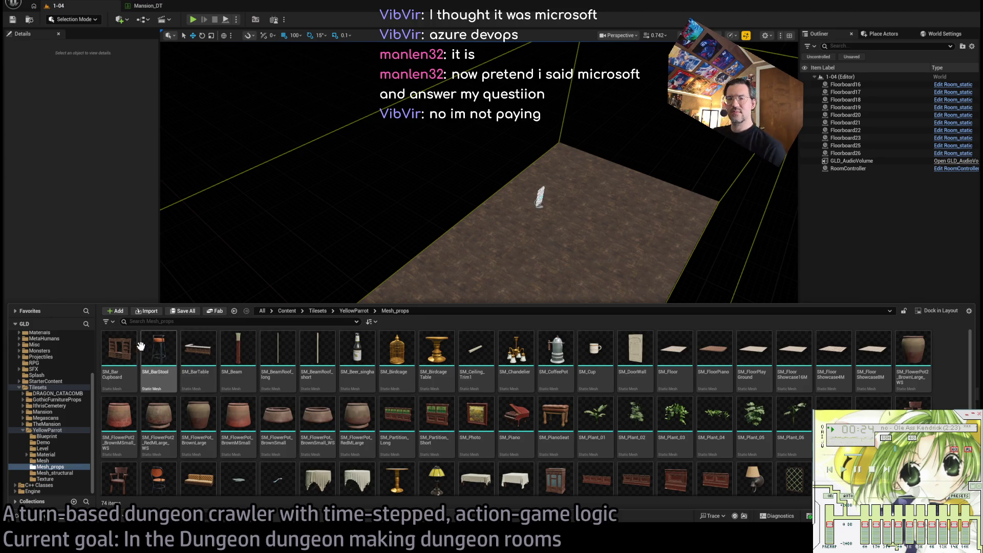
left_click(643, 352)
left_click(674, 358)
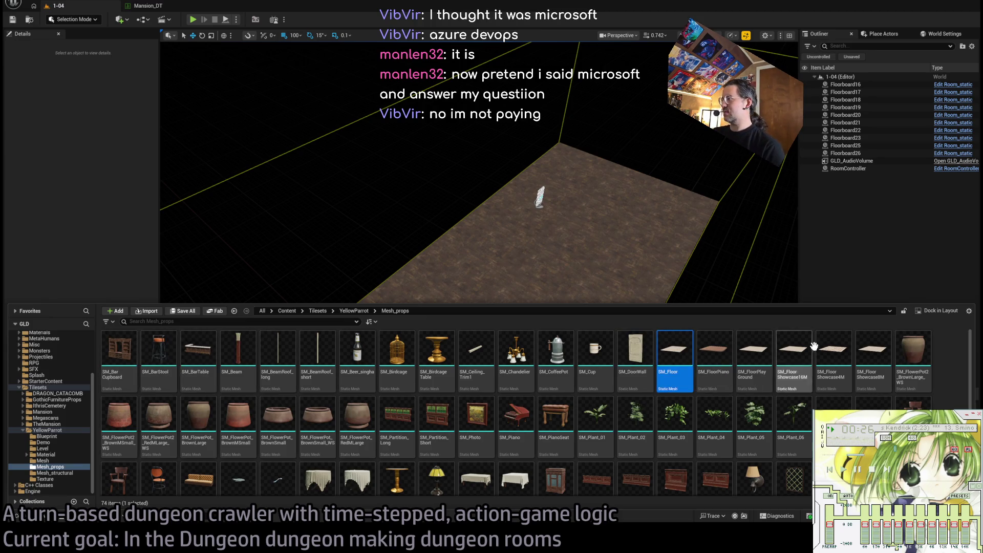
left_click(872, 358, "shift")
scroll(840, 399, "down", 1)
scroll(829, 404, "down", 1)
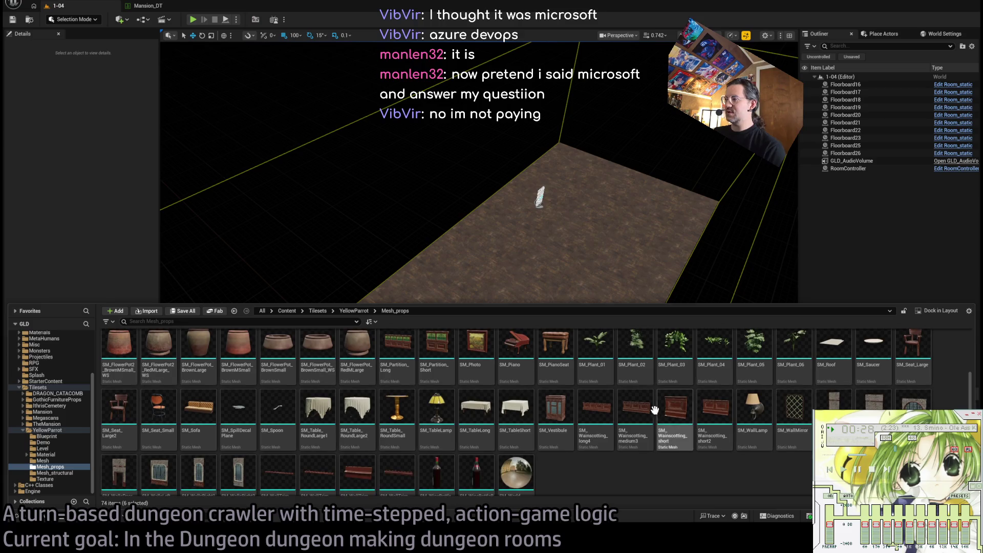
left_click(595, 409, "ctrl")
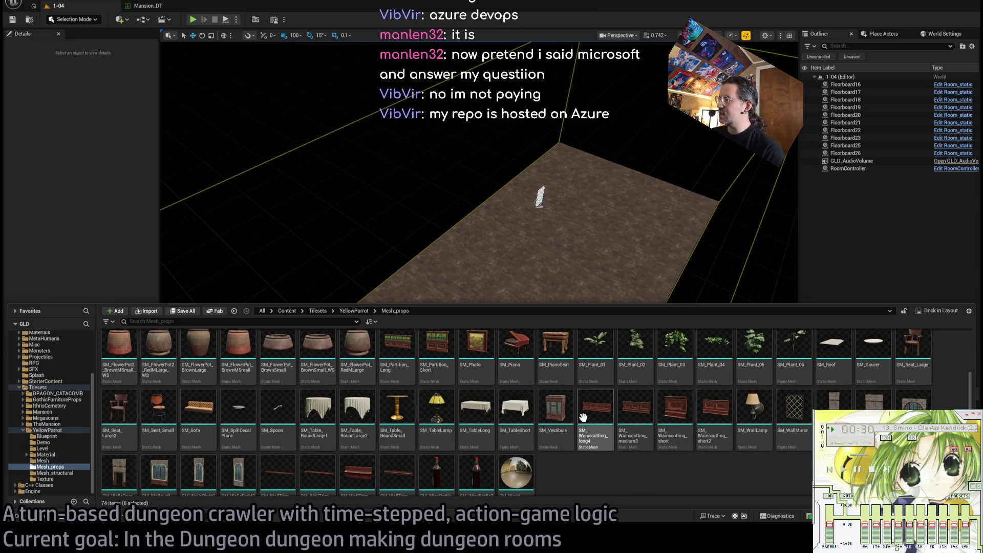
left_click(715, 409, "ctrl+shift")
left_click(833, 402, "ctrl")
left_click(873, 402, "ctrl")
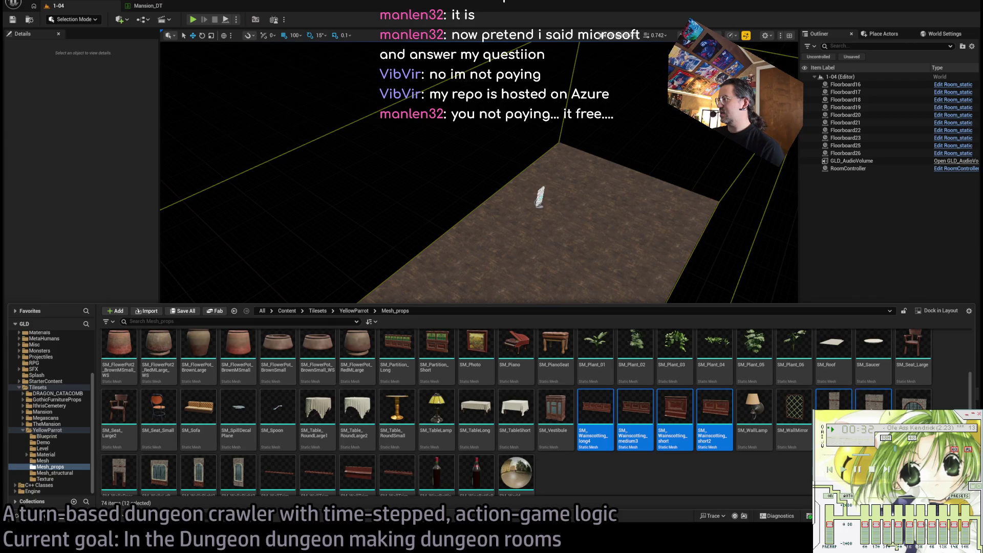
left_click(913, 402, "ctrl")
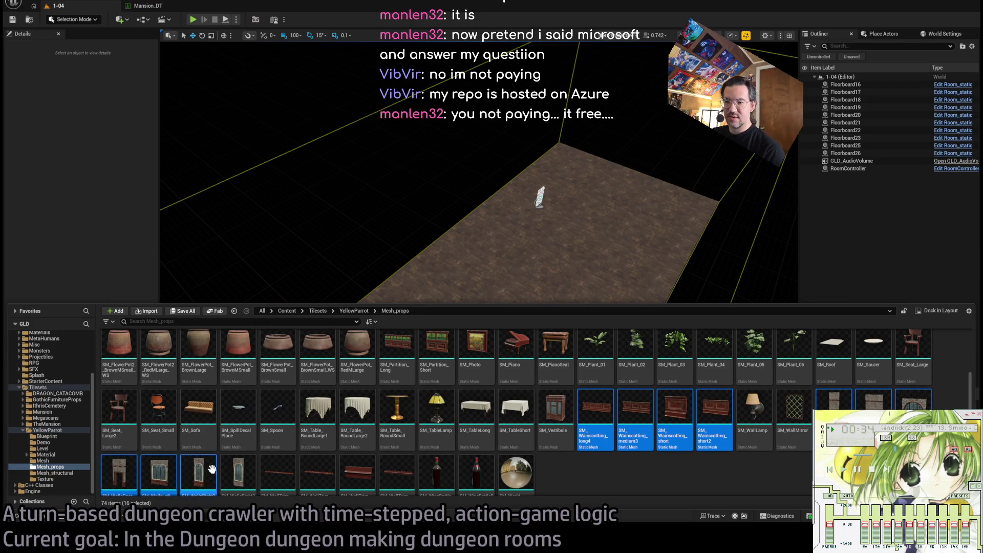
Add the door, left and right walls plus three wall trims, then move all 20 into Mesh_structural
left_click(245, 470, "ctrl")
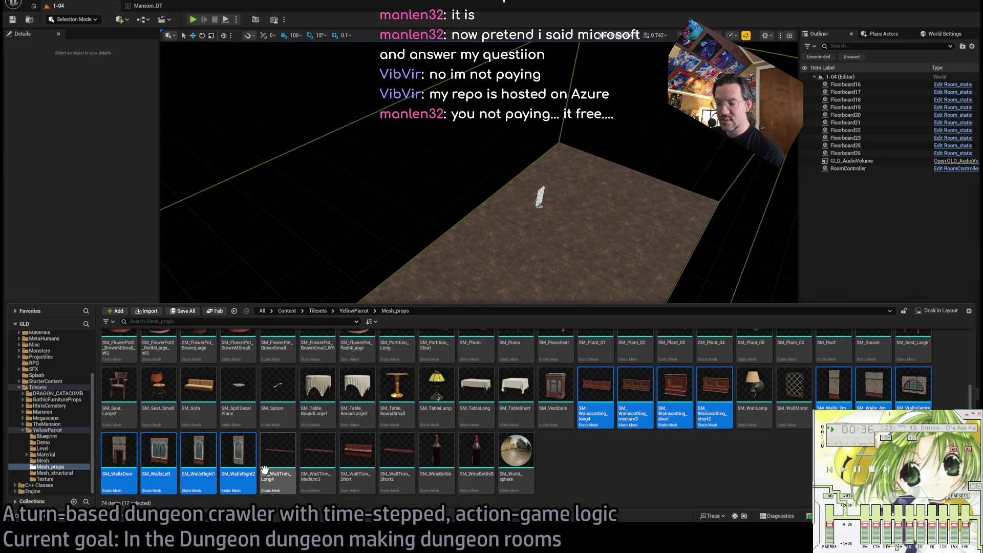
left_click(317, 455, "ctrl")
left_click(272, 458, "ctrl")
left_click(397, 456, "ctrl")
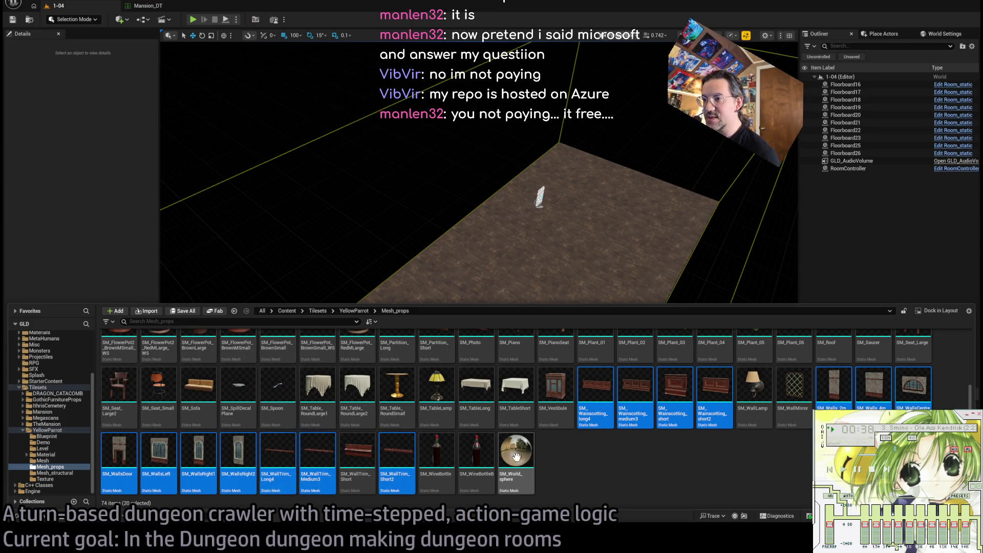
scroll(661, 455, "up", 2)
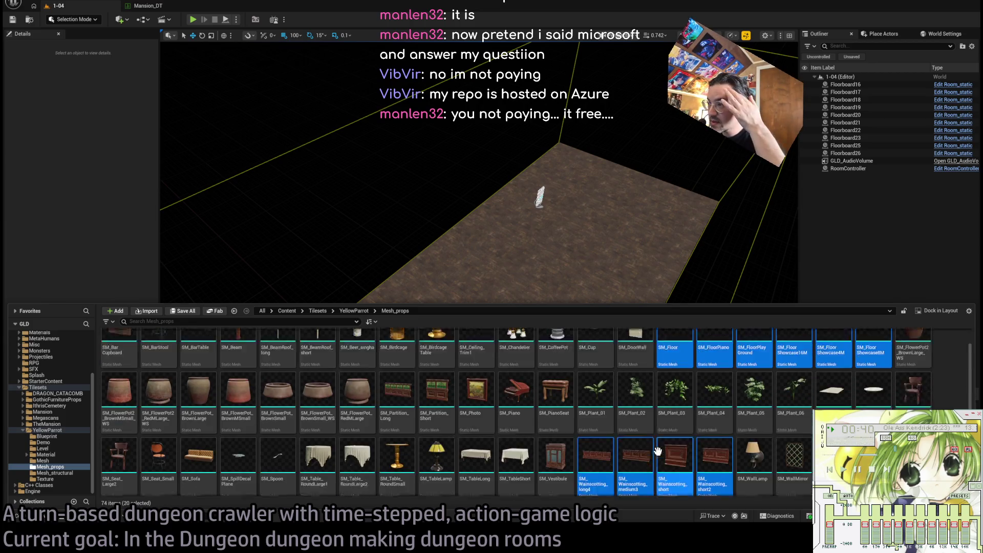
scroll(716, 425, "up", 1)
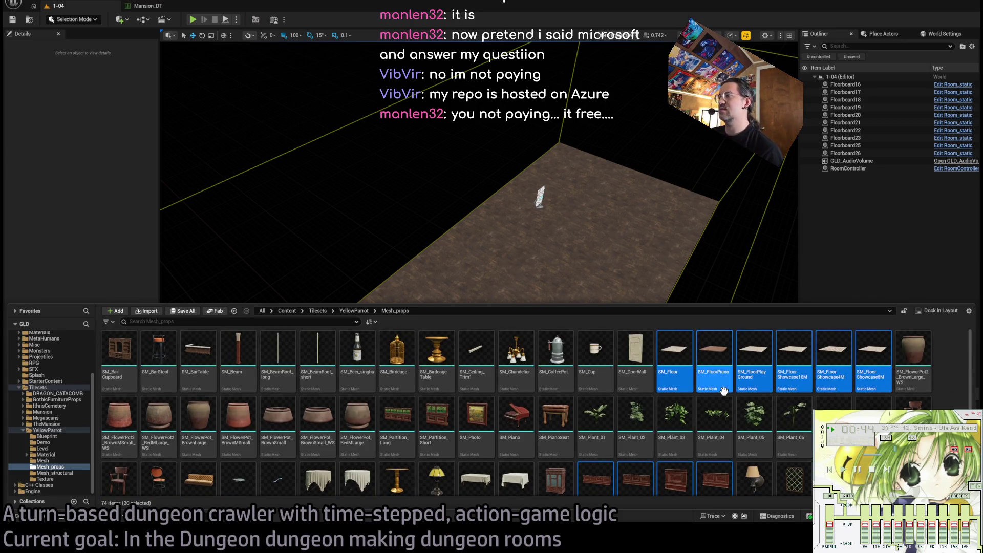
scroll(639, 429, "down", 3)
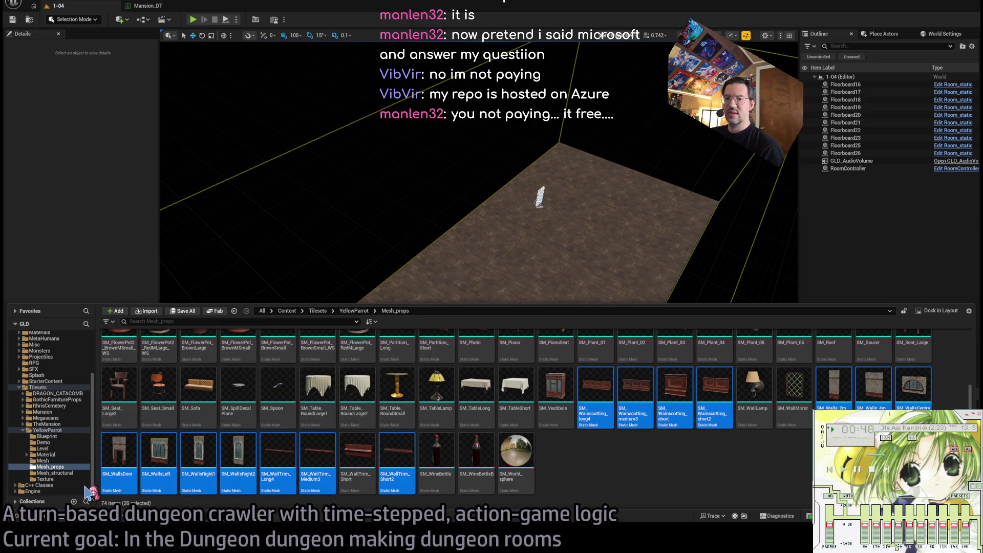
left_click_drag(64, 479, 55, 471)
Place an SM_Walls_2m test piece in room 1-04, inspect it, and select it
left_click(55, 473)
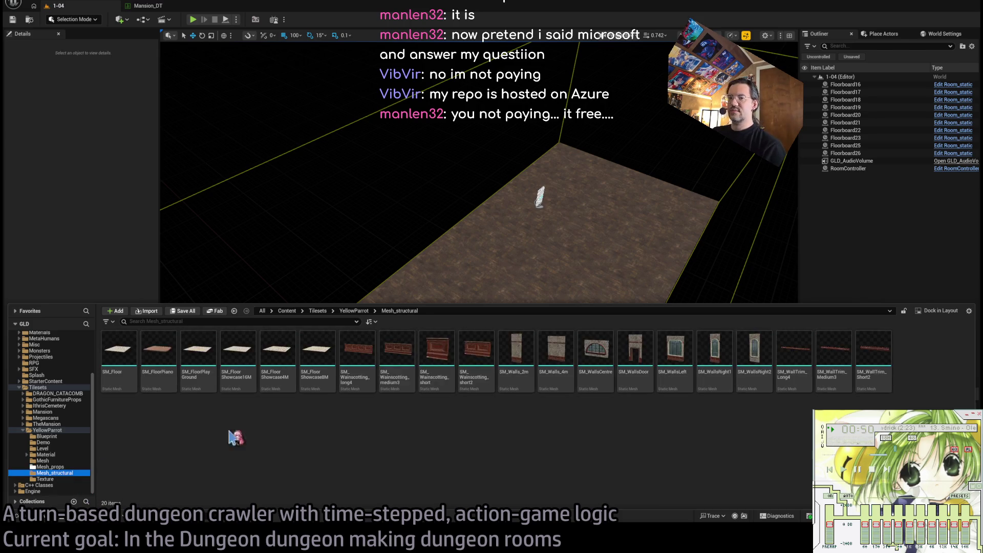
mouse_move(532, 347)
left_mouse_down()
mouse_move(463, 221)
mouse_move(550, 338)
mouse_move(533, 282)
mouse_move(523, 333)
mouse_move(399, 328)
left_mouse_up()
scroll(550, 338, "up", 3)
key("Escape")
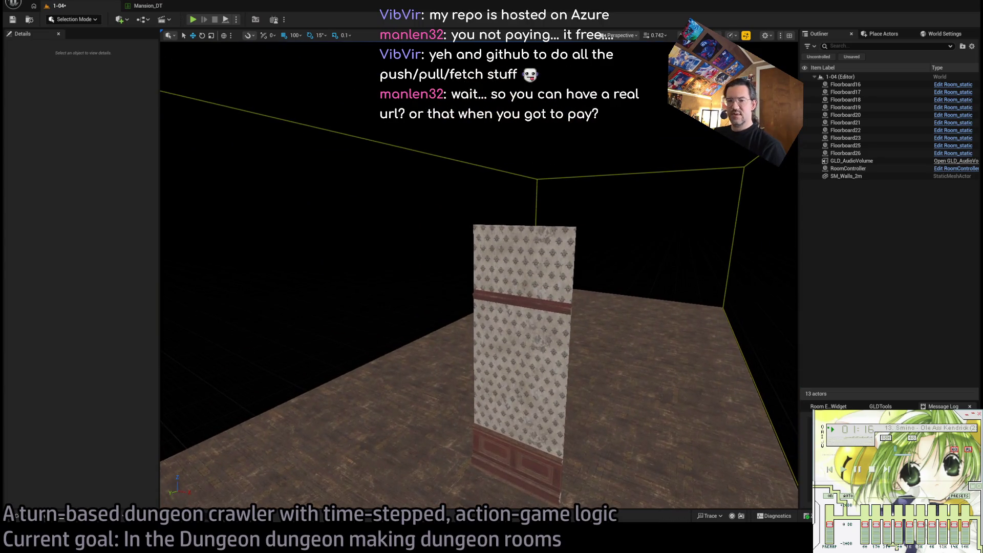
key("ctrl+space")
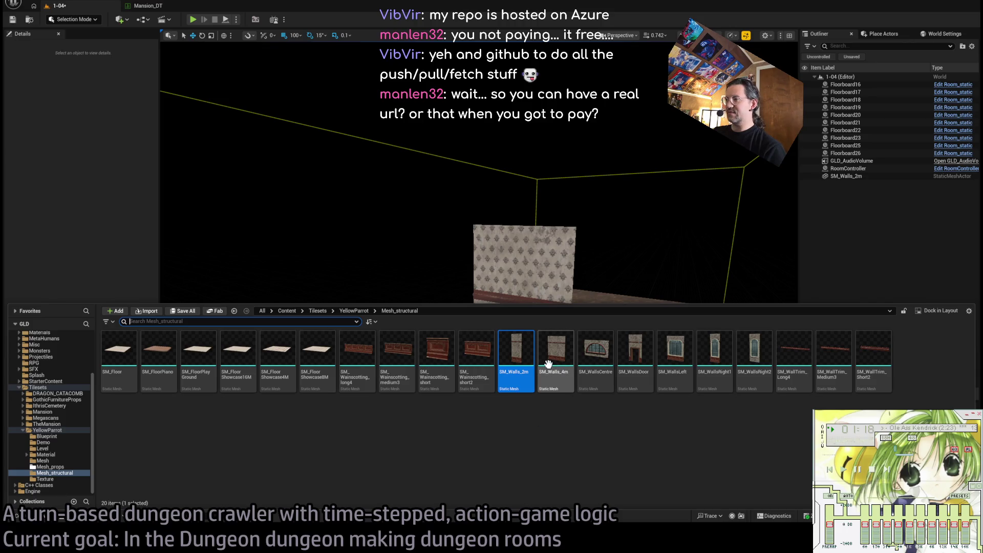
mouse_move(533, 241)
left_mouse_down()
mouse_move(471, 241)
mouse_move(491, 241)
mouse_move(116, 456)
left_mouse_up()
key("ctrl+space")
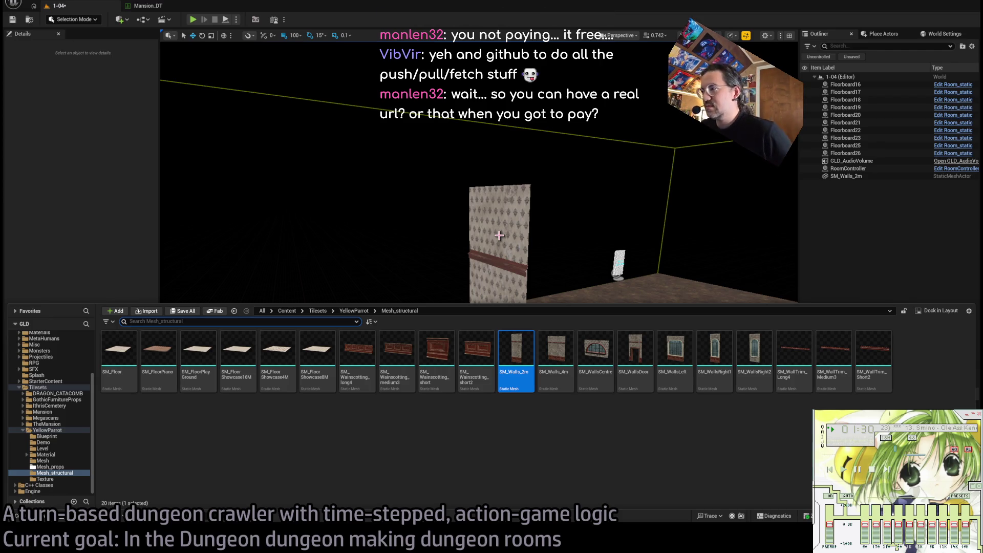
left_click(499, 236)
Delete the 2m wall, then test-place and remove the SM_WallsCentre arched window wall
key("Delete")
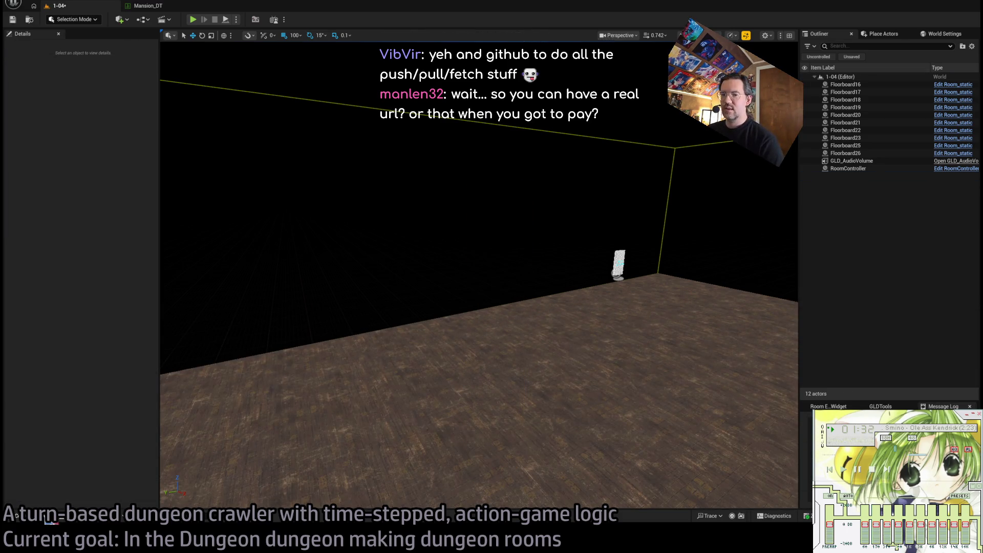
key("ctrl+space")
mouse_move(595, 358)
left_mouse_down()
mouse_move(538, 404)
mouse_move(516, 389)
mouse_move(514, 251)
left_mouse_up()
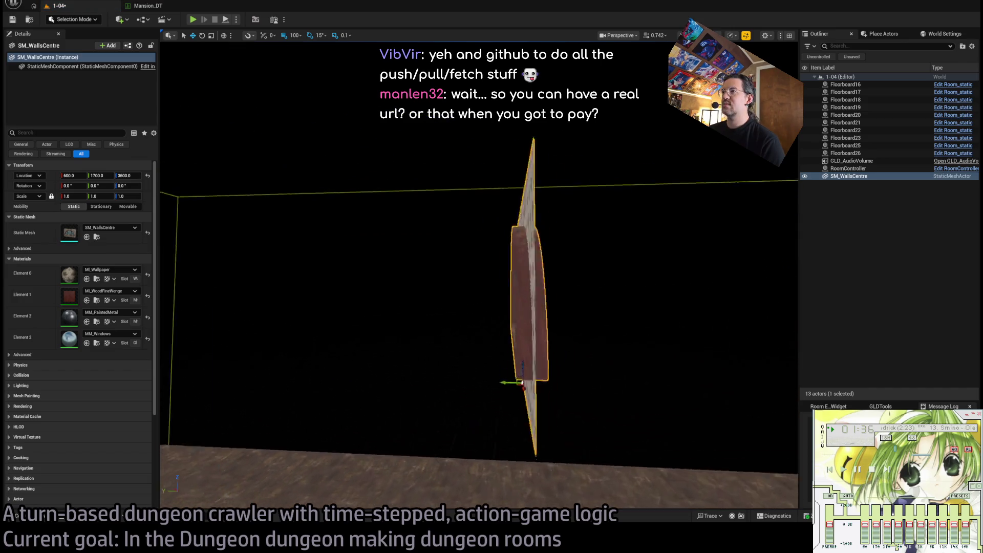
mouse_move(521, 383)
left_mouse_down()
mouse_move(614, 384)
mouse_move(523, 413)
mouse_move(614, 415)
mouse_move(527, 412)
mouse_move(614, 412)
mouse_move(527, 412)
mouse_move(604, 412)
mouse_move(328, 305)
left_mouse_up()
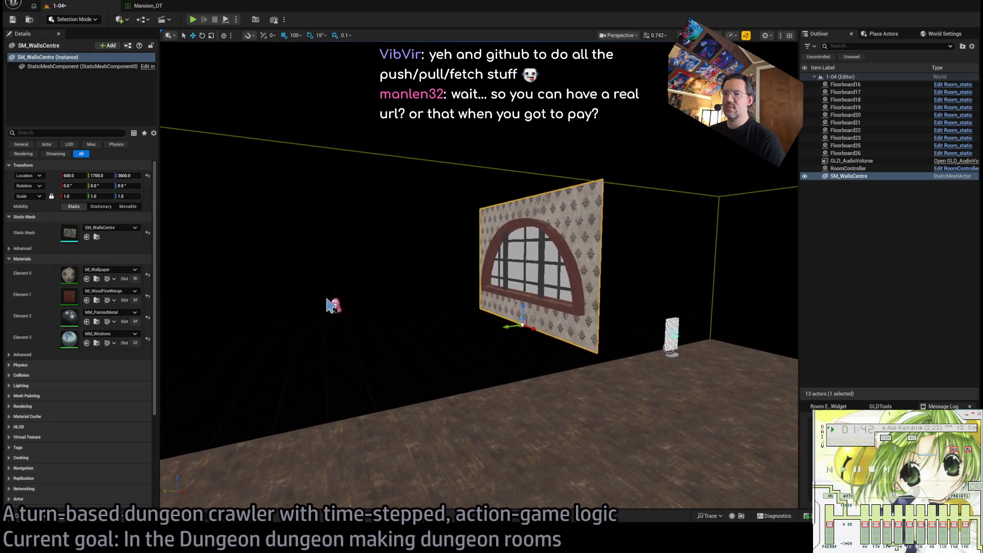
key("ctrl+b")
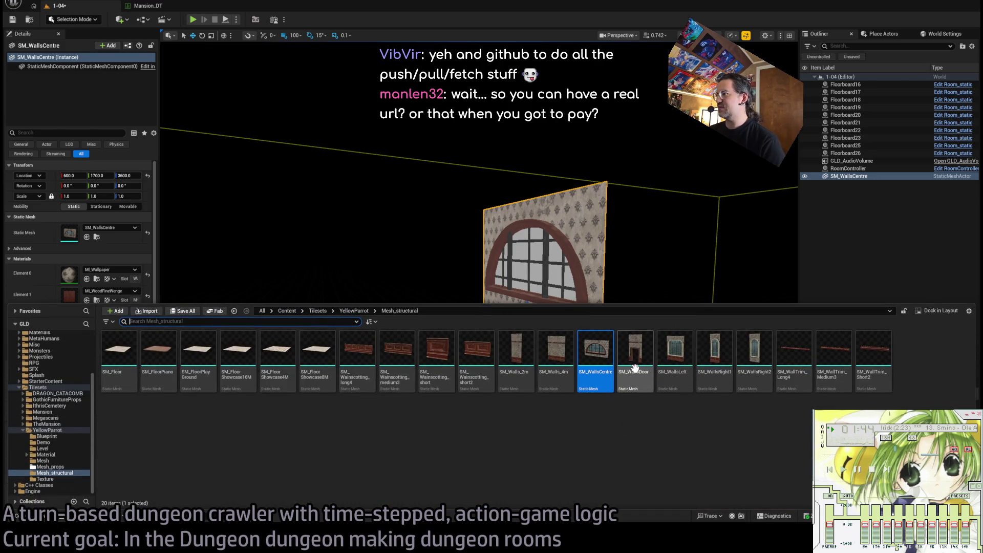
mouse_move(642, 375)
left_mouse_down()
mouse_move(390, 251)
mouse_move(439, 459)
left_mouse_up()
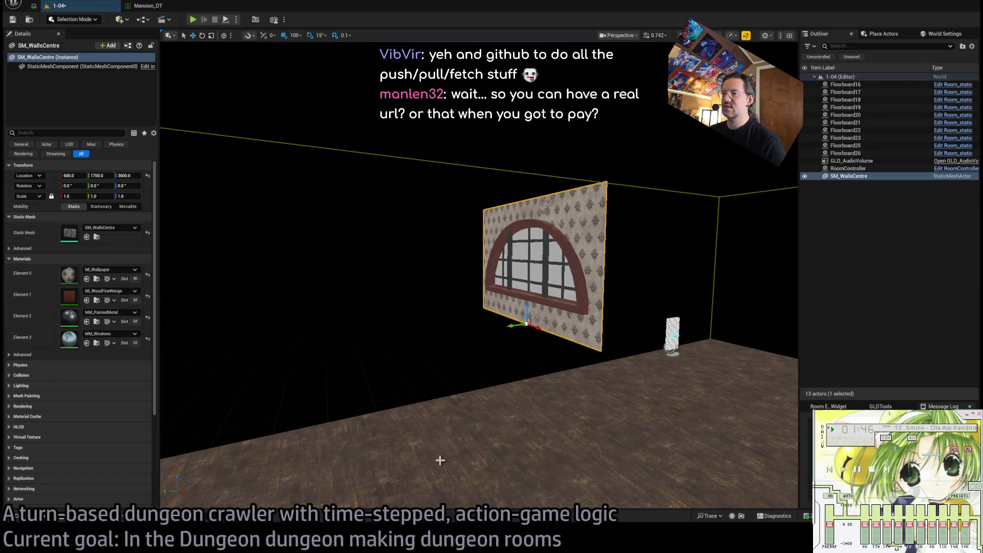
key("s")
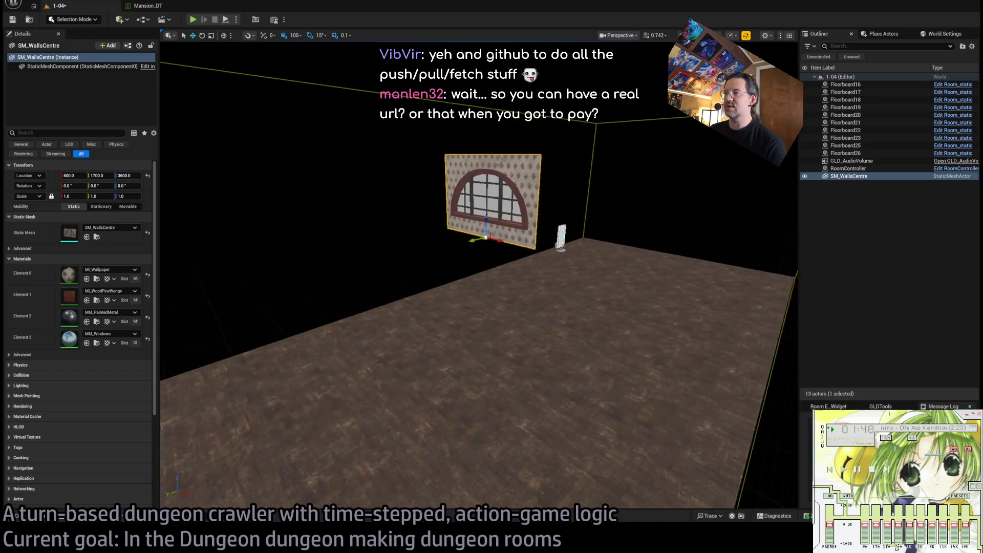
key("s")
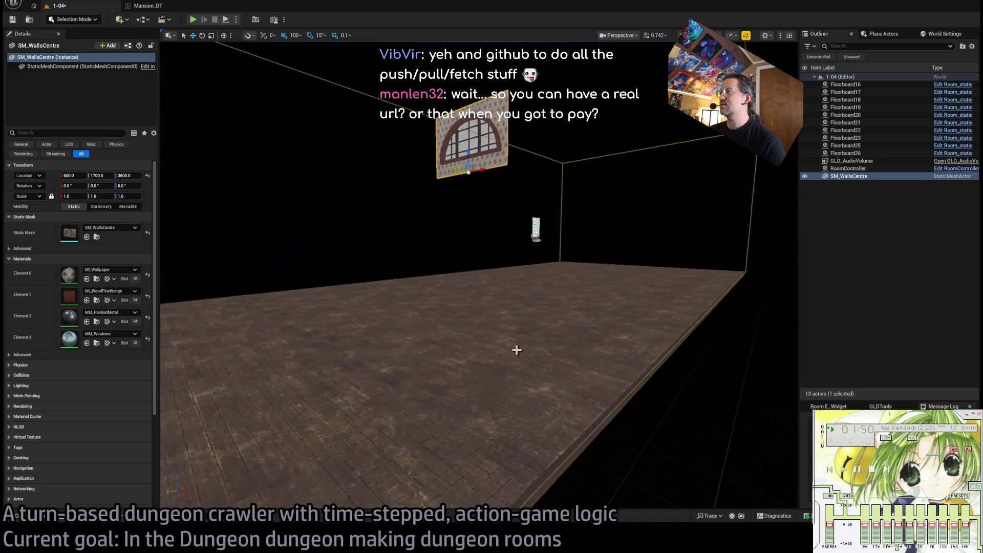
key("Delete")
Test-place the door wall piece, view the doorway from the front, then delete it
key("ctrl+space")
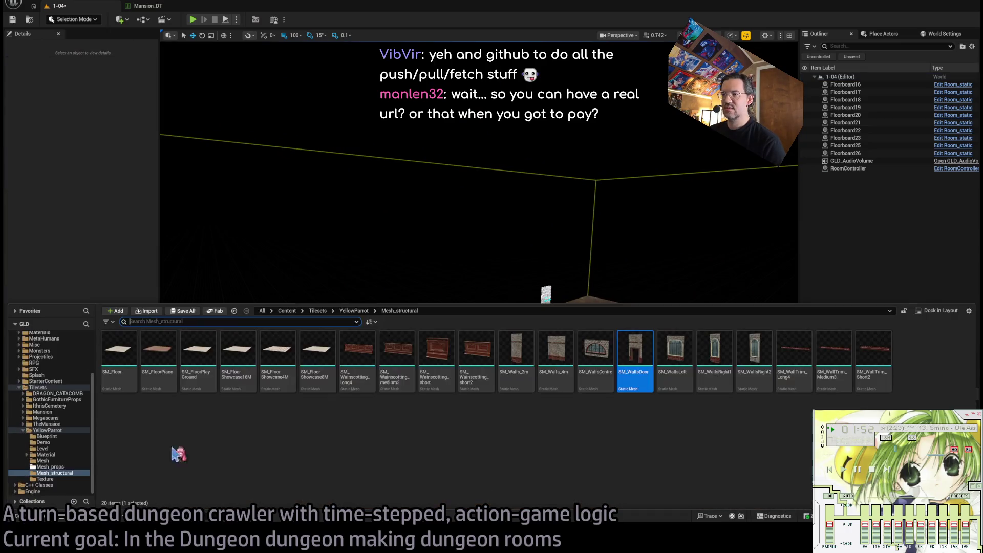
left_click_drag(635, 356, 489, 451)
key("w")
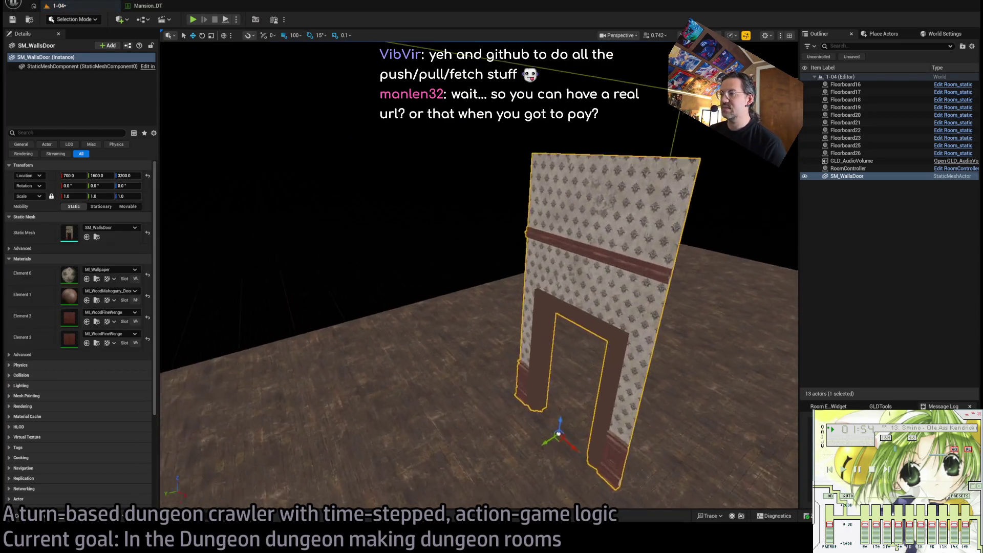
key("a")
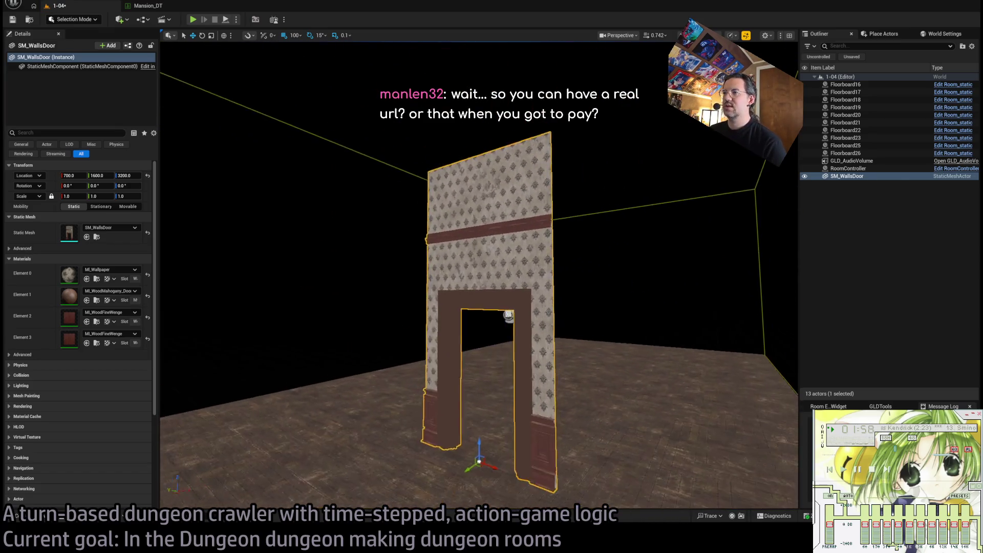
key("Delete")
Test-place the SM_WallsLeft window wall, inspect it from the left, then delete it
key("ctrl+space")
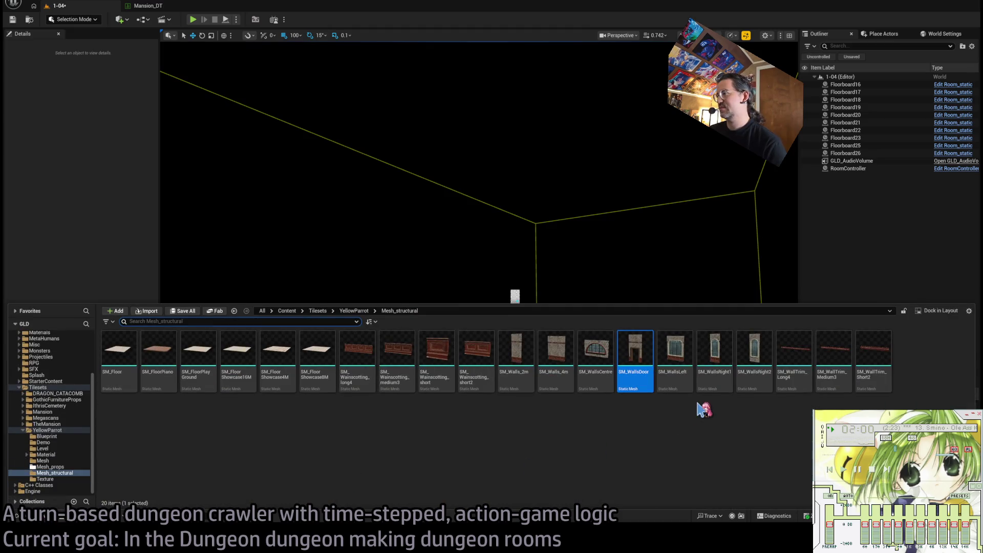
mouse_move(673, 351)
left_mouse_down()
mouse_move(629, 285)
mouse_move(521, 459)
left_mouse_up()
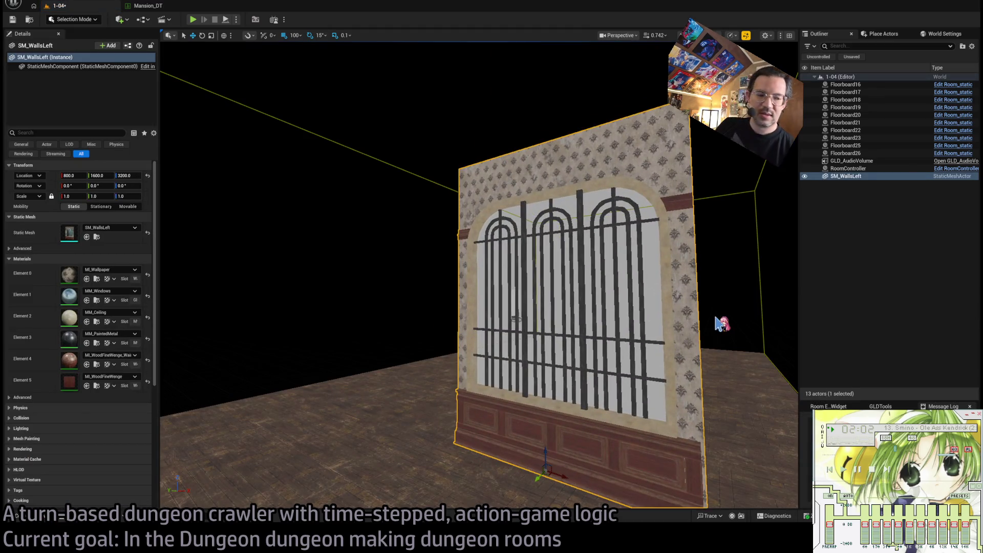
key("d")
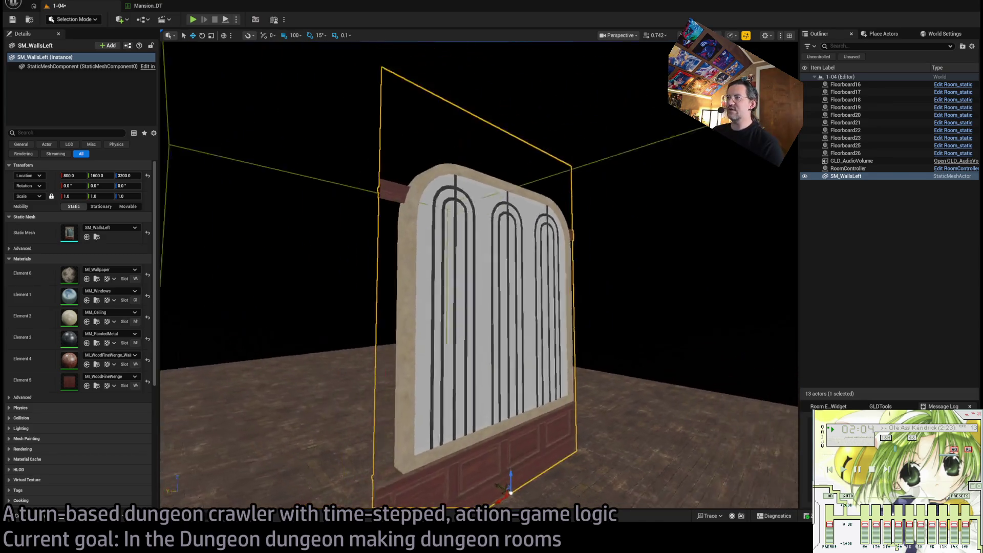
left_click_drag(503, 307, 594, 313)
scroll(505, 279, "down", 5)
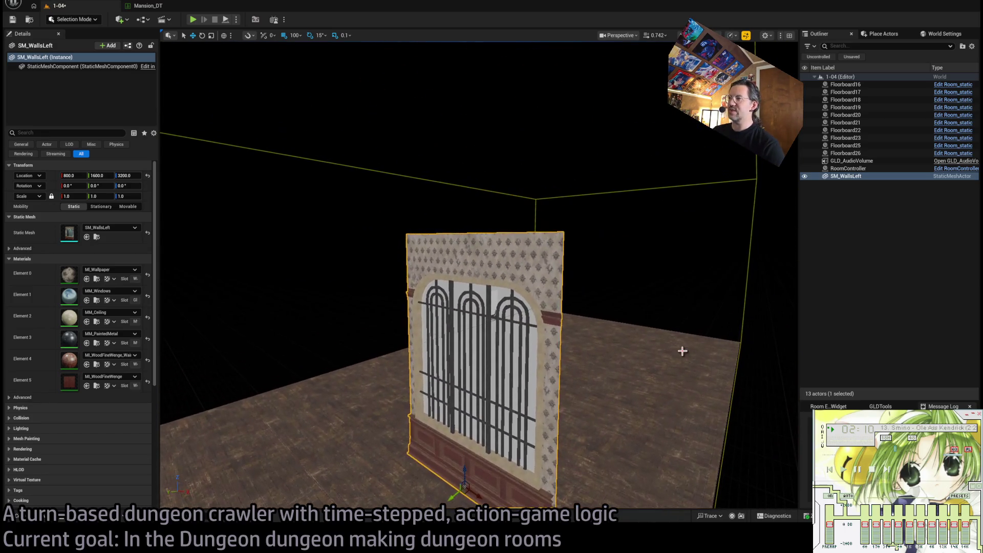
key("Delete")
Try SM_WallTrim_Long4 and SM_Wainscotting_short in the room, deleting each afterward
left_click(16, 516)
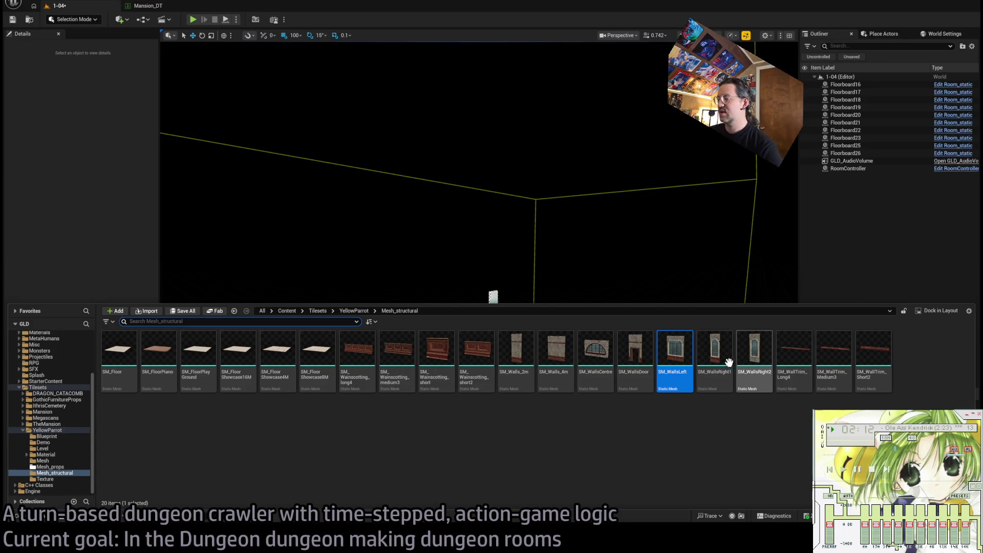
mouse_move(793, 353)
left_mouse_down()
mouse_move(732, 320)
mouse_move(423, 441)
mouse_move(407, 404)
left_mouse_up()
scroll(156, 446, "up", 5)
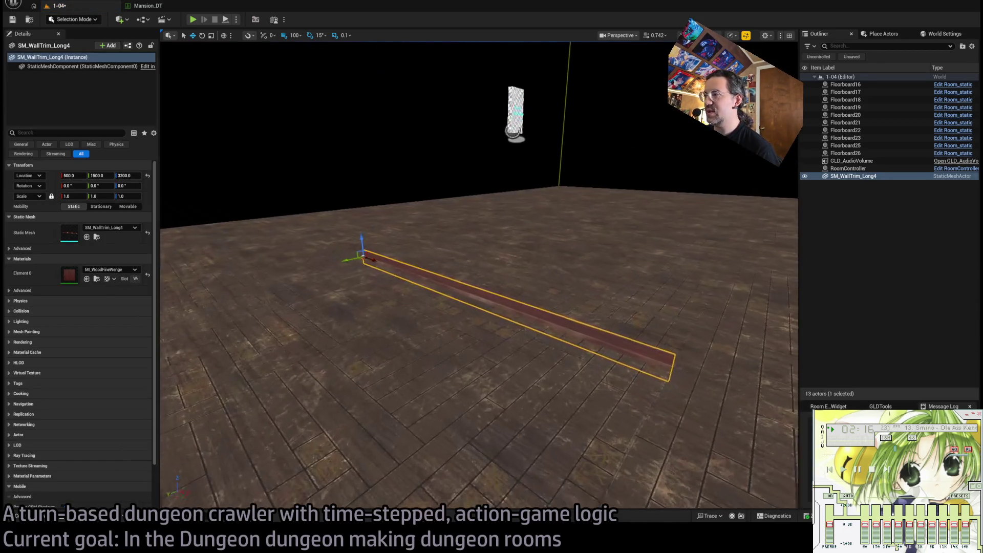
key("Delete")
left_click(16, 516)
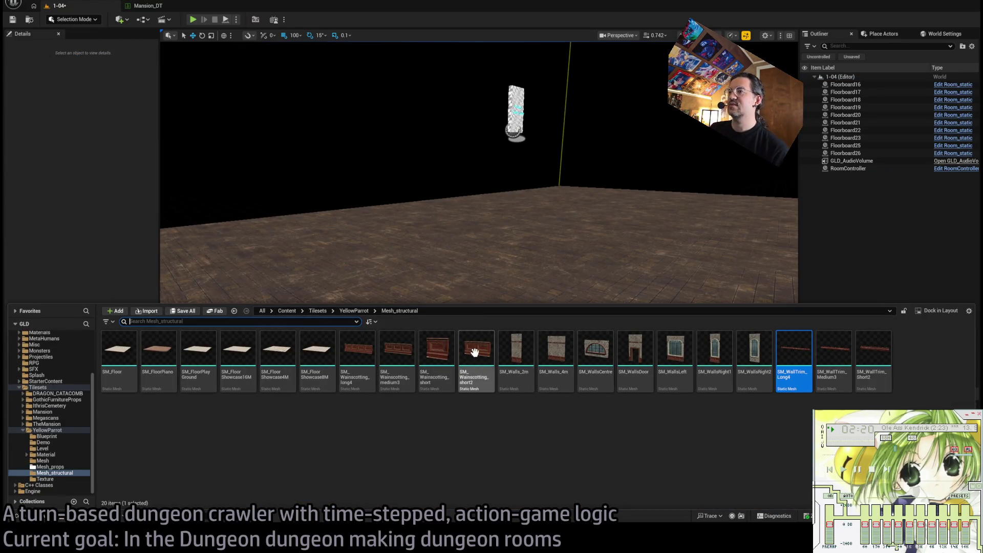
mouse_move(437, 353)
left_mouse_down()
mouse_move(512, 195)
mouse_move(470, 310)
mouse_move(512, 301)
mouse_move(486, 328)
left_mouse_up()
key("Delete")
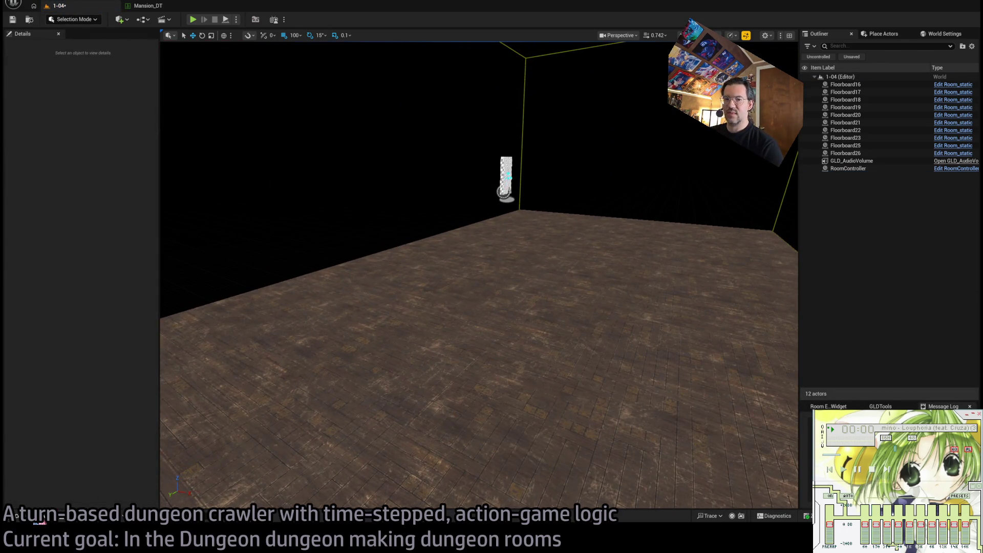
Switch the stream from the Unreal Editor to the BRB screen with its 701-video YouTube playlist
left_click(41, 520)
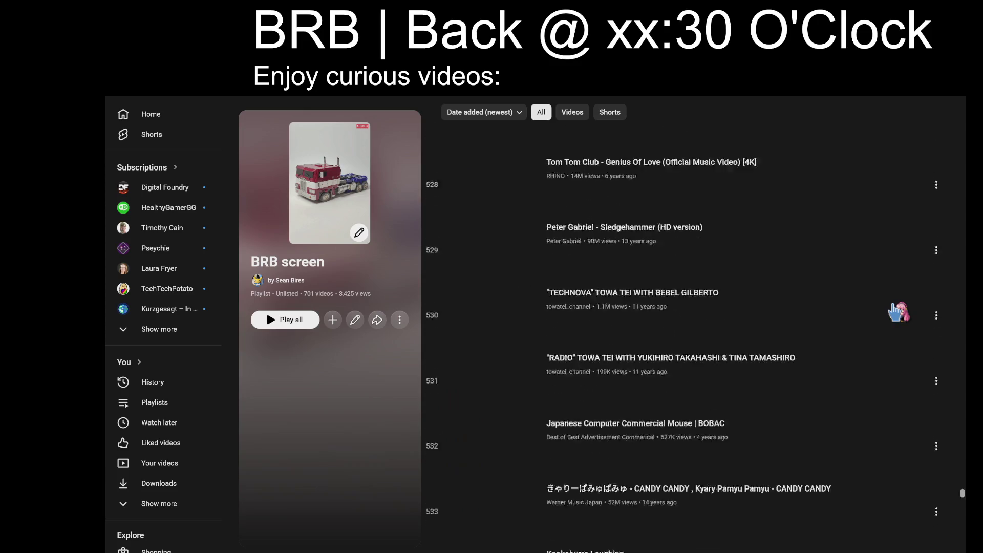
Search YouTube for Smino Louphoria and play the Vevo live performance video
scroll(899, 308, "down", 20)
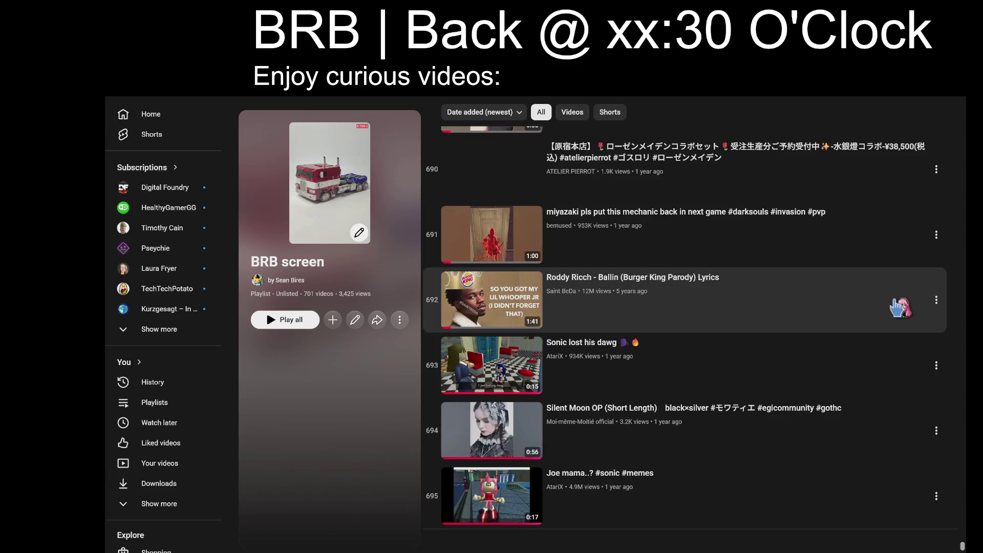
scroll(899, 307, "up", 20)
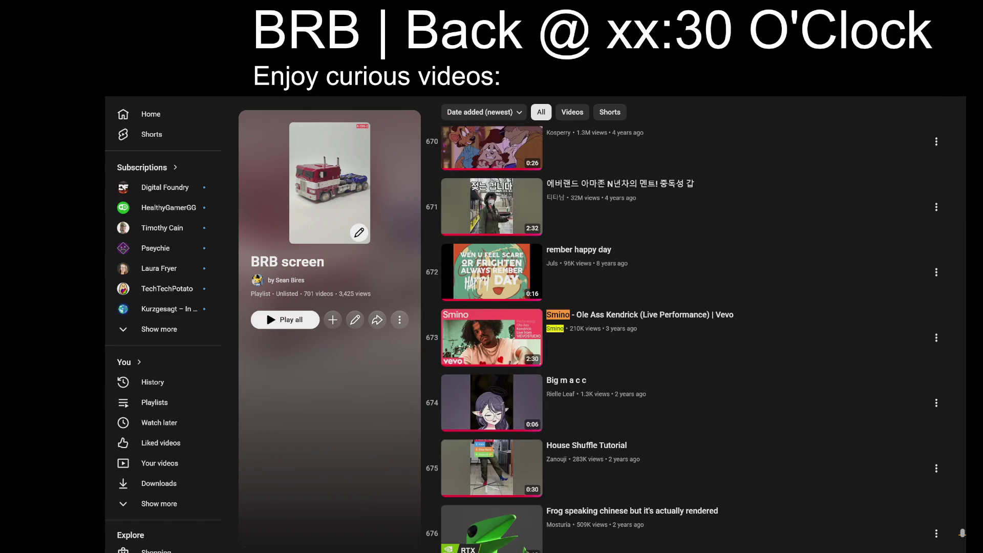
key("slash")
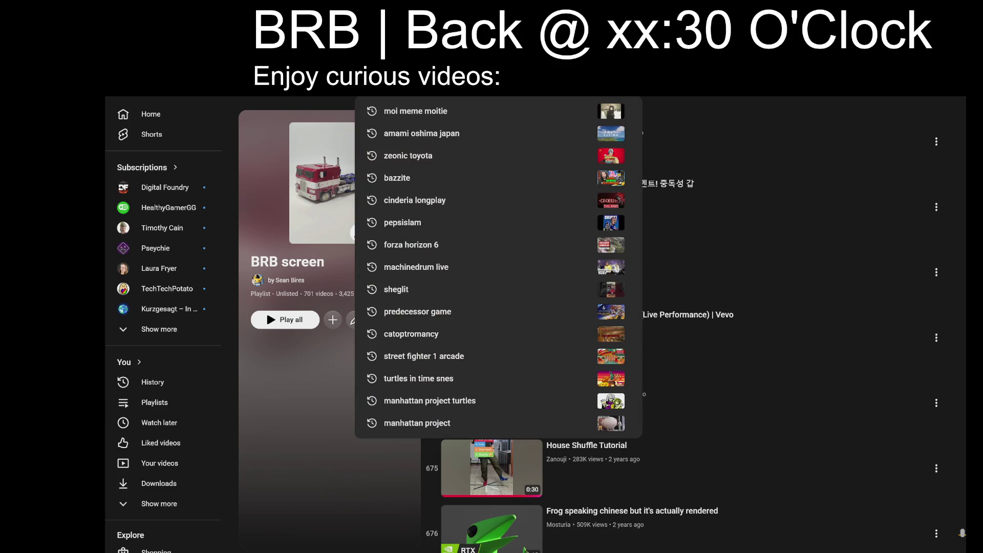
type("sm")
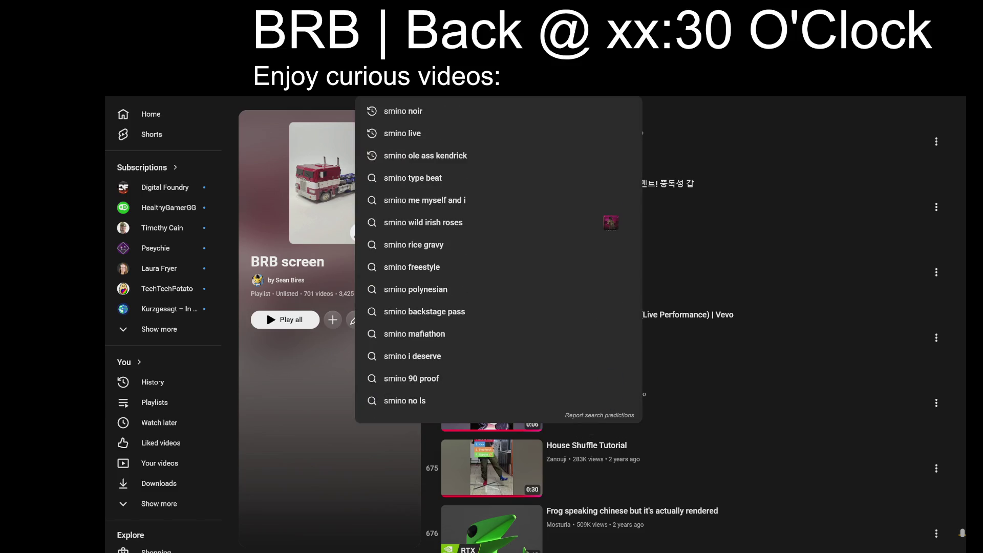
type("u")
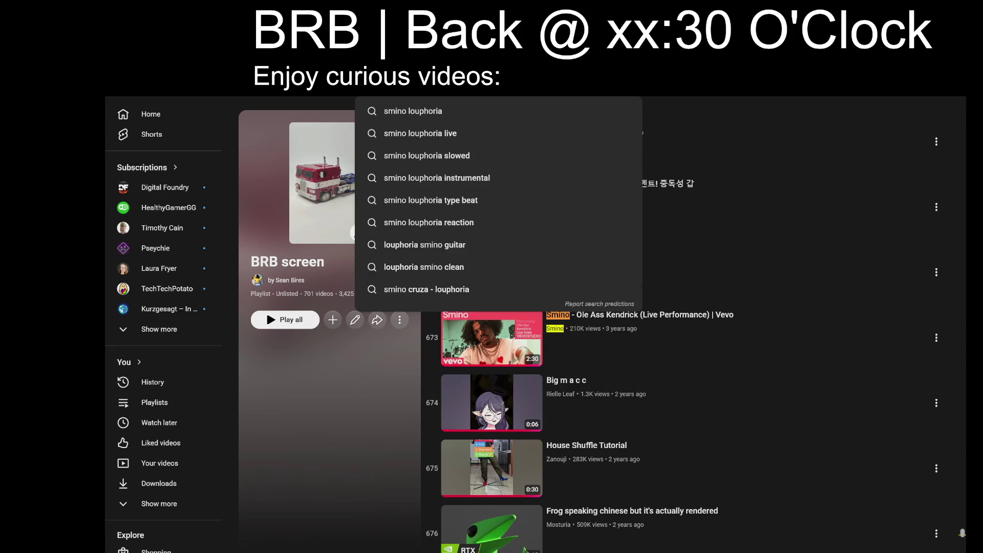
key("Escape")
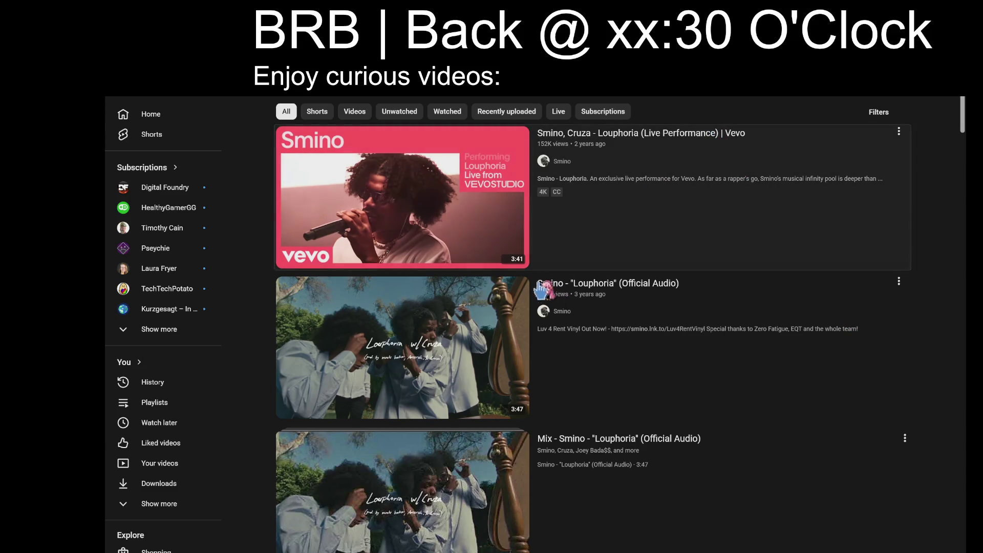
left_click(455, 212)
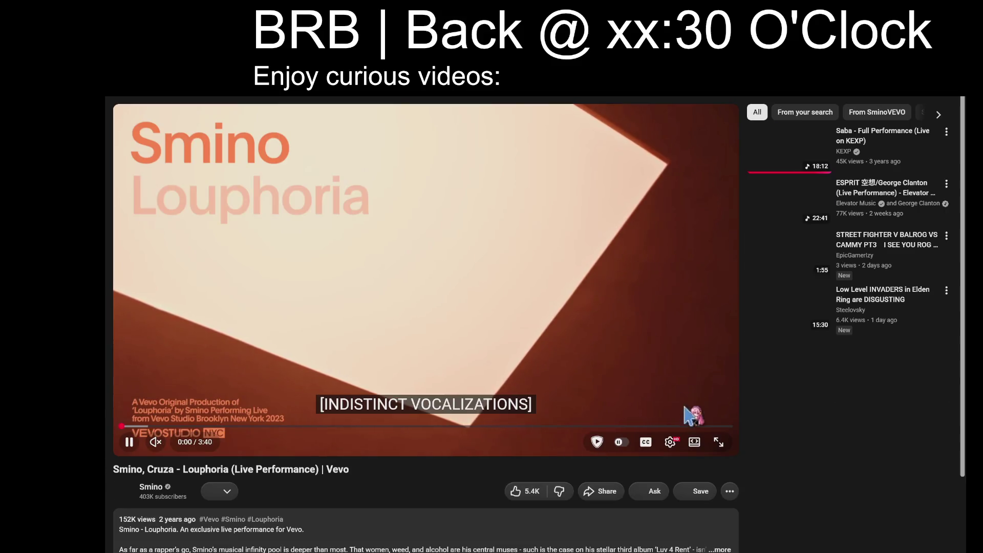
key("space")
Save the video to the BRB screen playlist, now 702 videos, and turn on shuffle
left_click(694, 442)
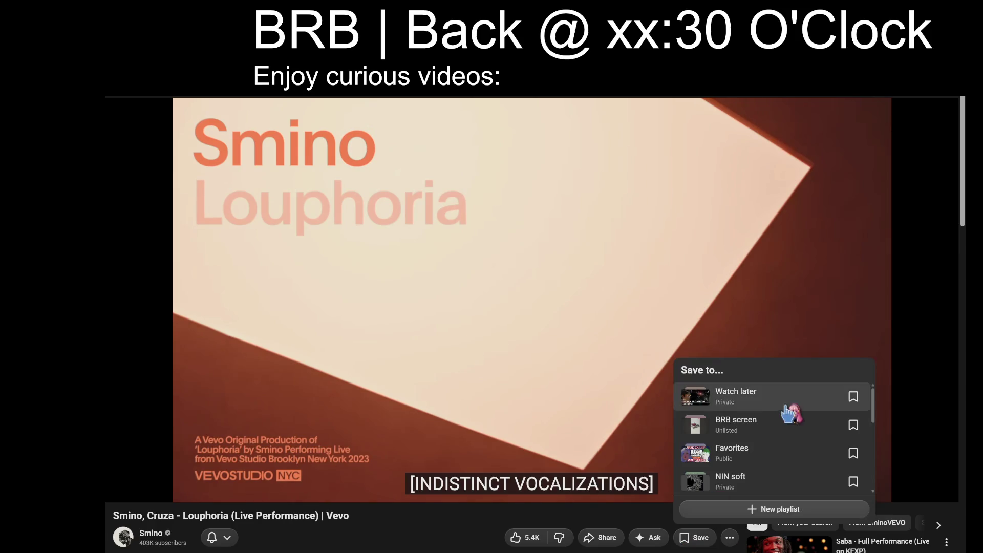
left_click(853, 426)
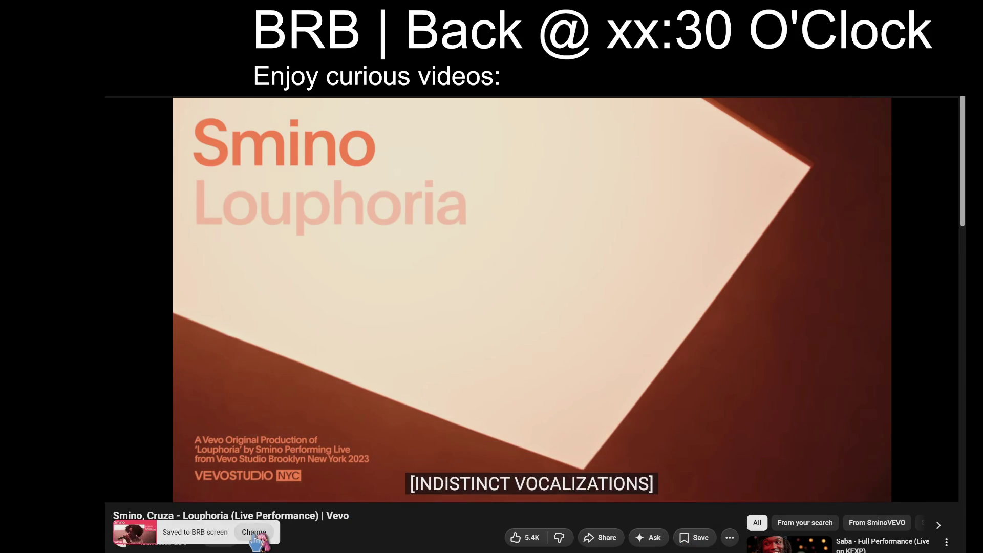
scroll(481, 471, "down", 5)
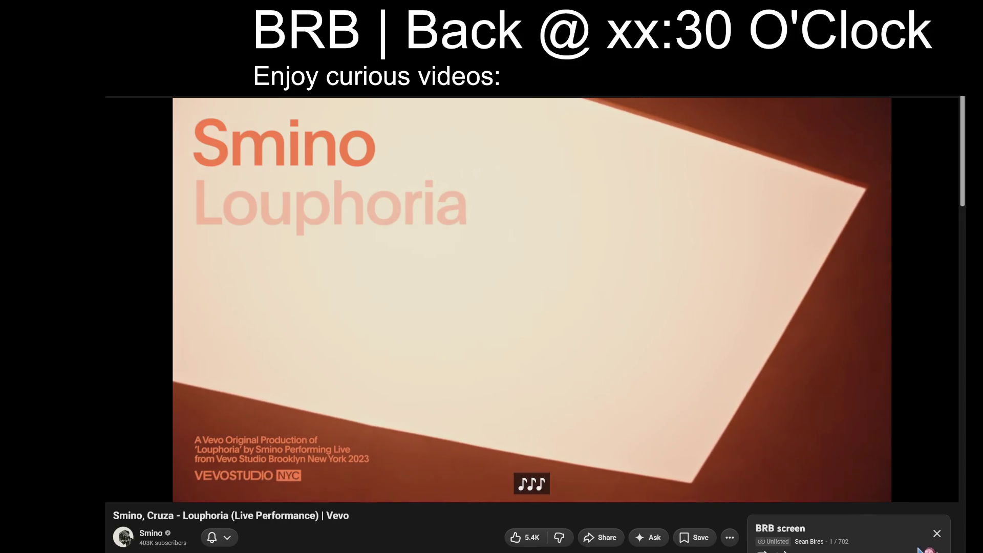
left_click(782, 550)
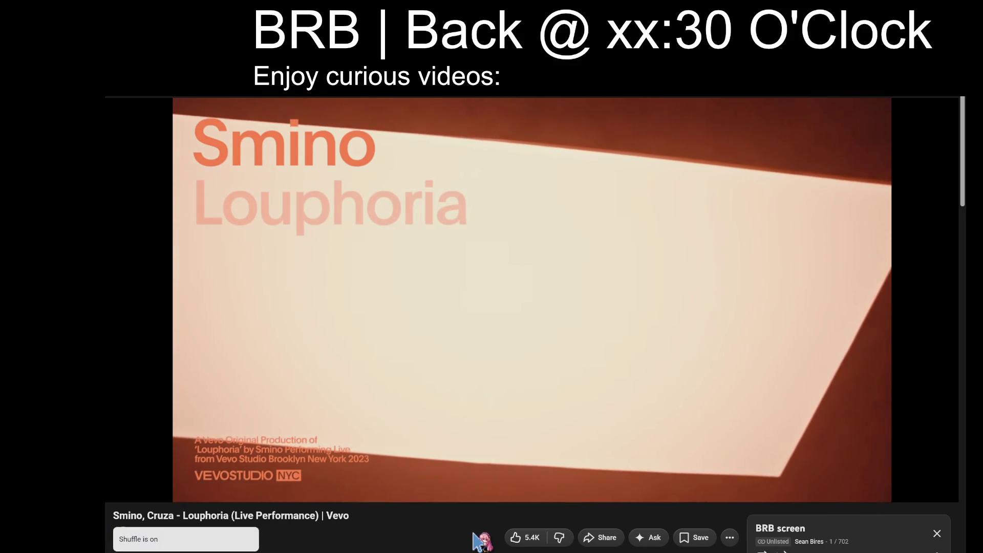